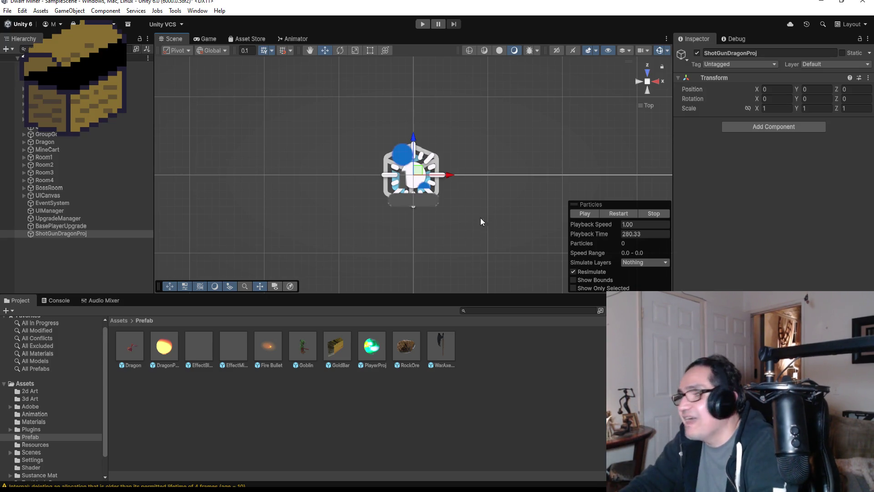
# Select the ShotGunDragonProj object and stop its particle preview at 0.00.
pyautogui.click(109, 286)
pyautogui.click(82, 232)
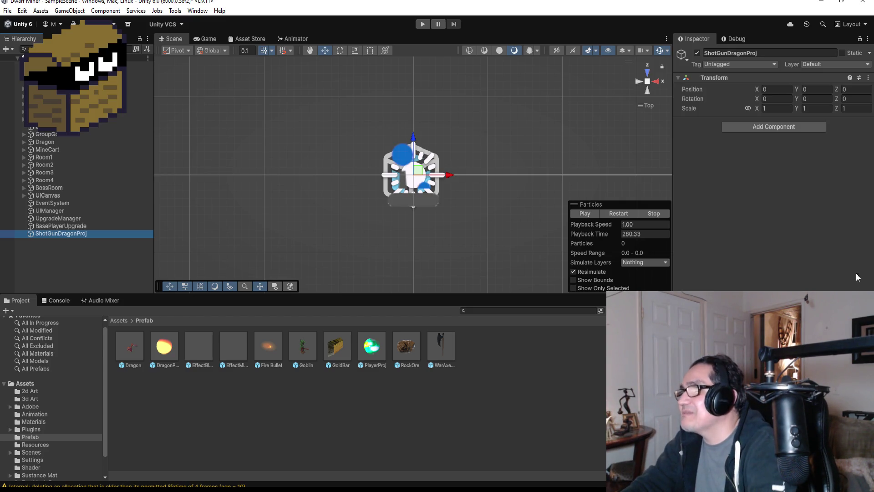
pyautogui.click(760, 222)
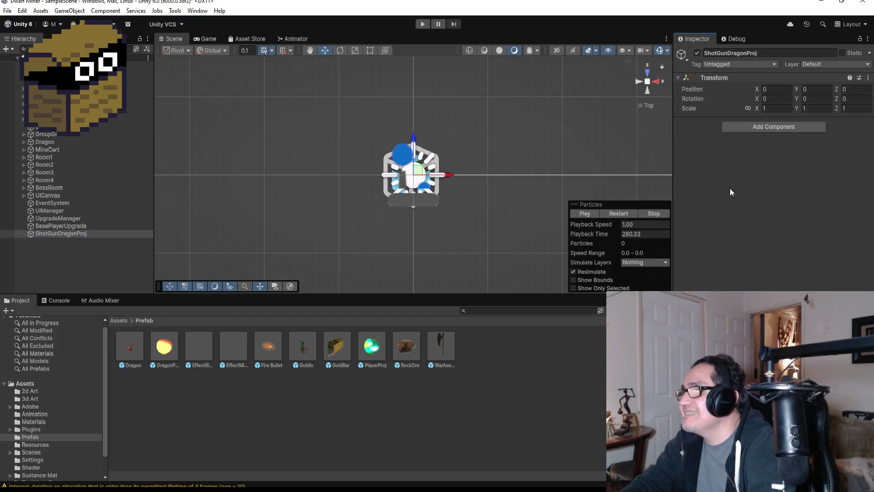
pyautogui.click(53, 232)
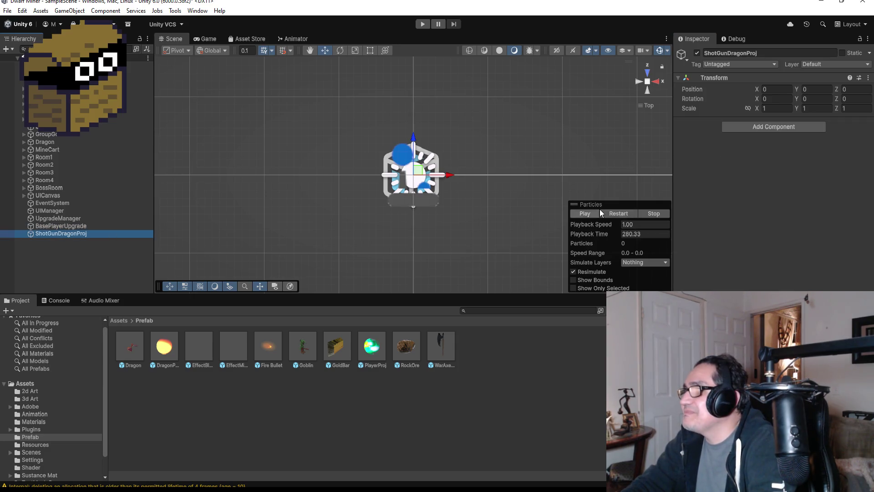
pyautogui.click(95, 261)
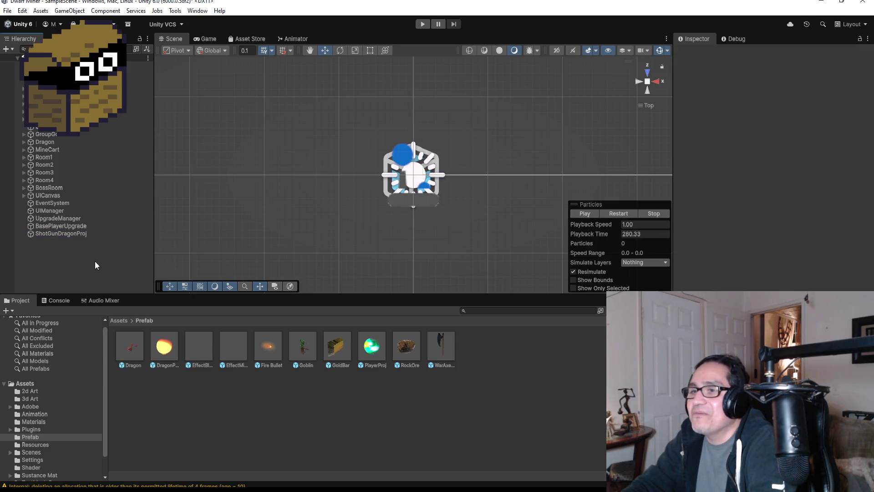
pyautogui.click(68, 235)
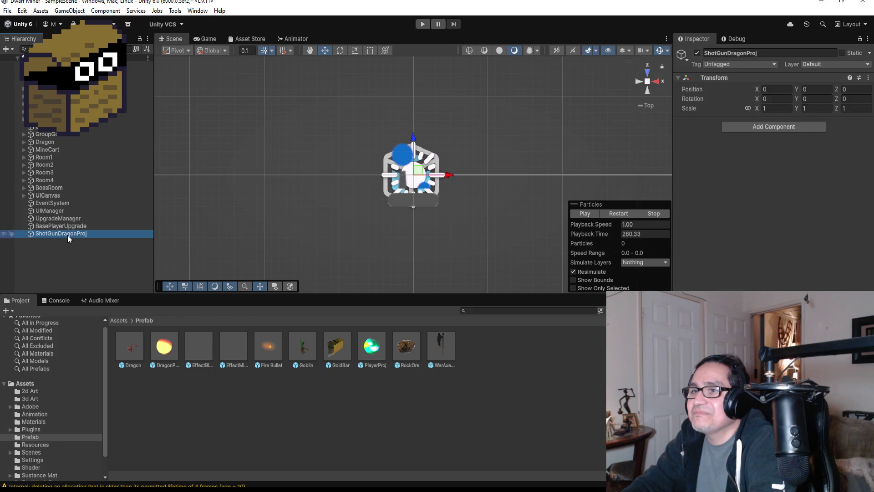
pyautogui.click(663, 214)
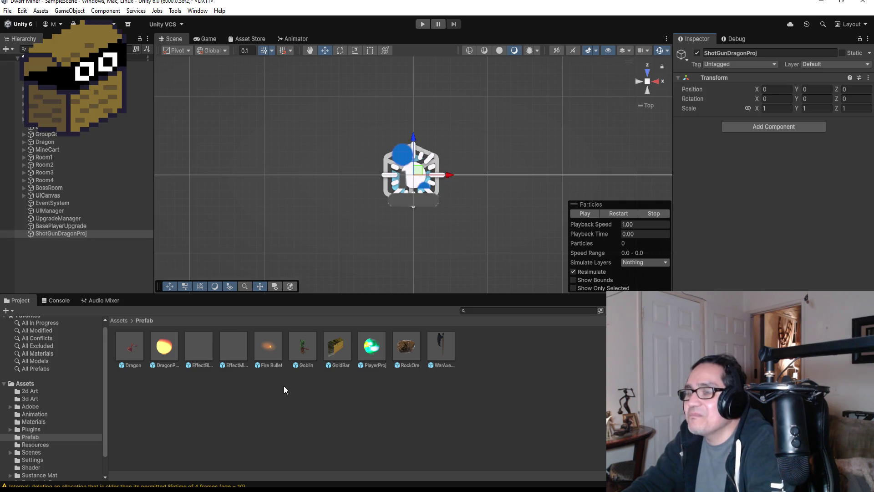
# Inspect the Fire Bullet prefab's Rigidbody and Sphere Collider, then drag a copy into the scene.
pyautogui.click(274, 346)
pyautogui.scroll(-10, 832, 288)
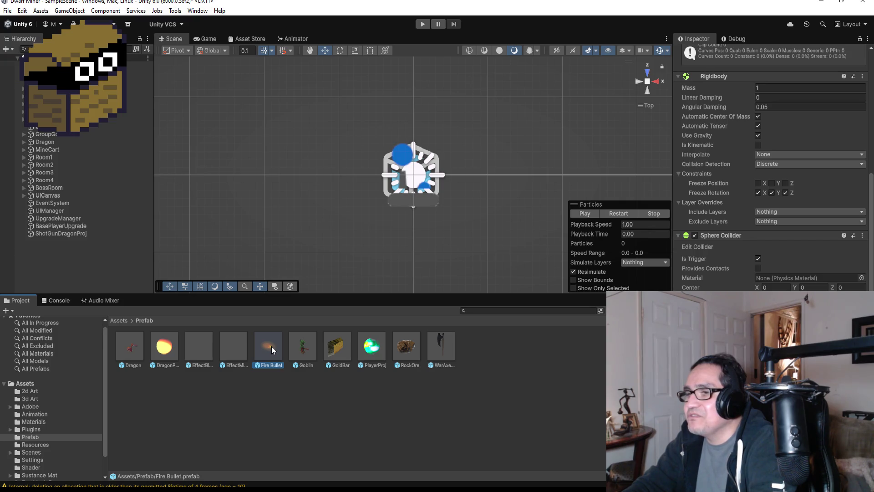
pyautogui.moveTo(271, 346)
pyautogui.mouseDown()
pyautogui.moveTo(32, 248)
pyautogui.moveTo(54, 248)
pyautogui.mouseUp()
# Unpack the new Fire Bullet instance completely from its prefab and select it.
pyautogui.rightClick(65, 243)
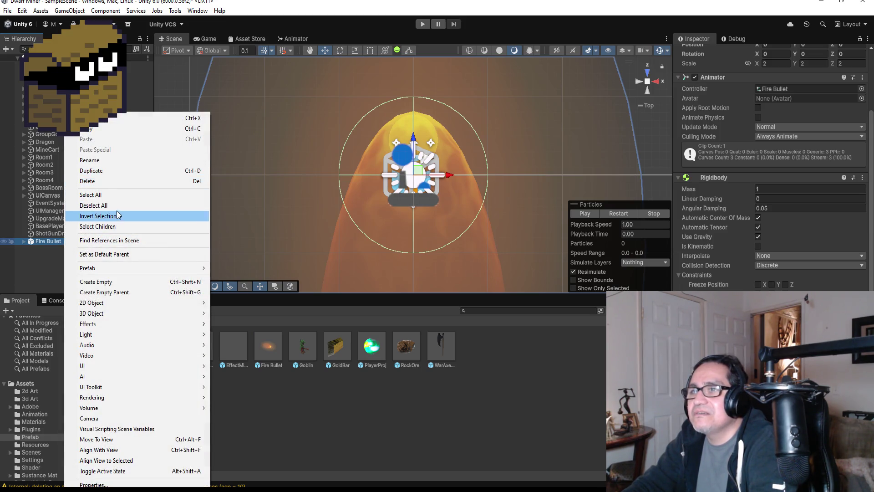
pyautogui.moveTo(115, 270)
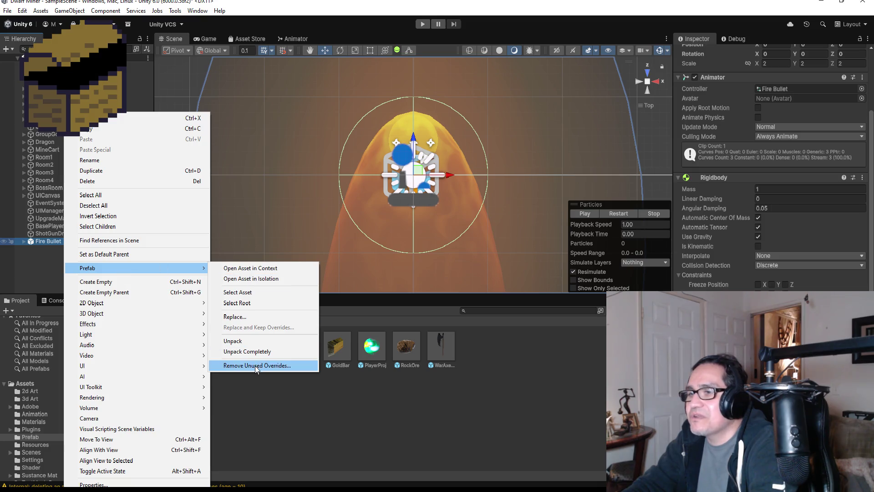
pyautogui.click(248, 352)
pyautogui.click(72, 240)
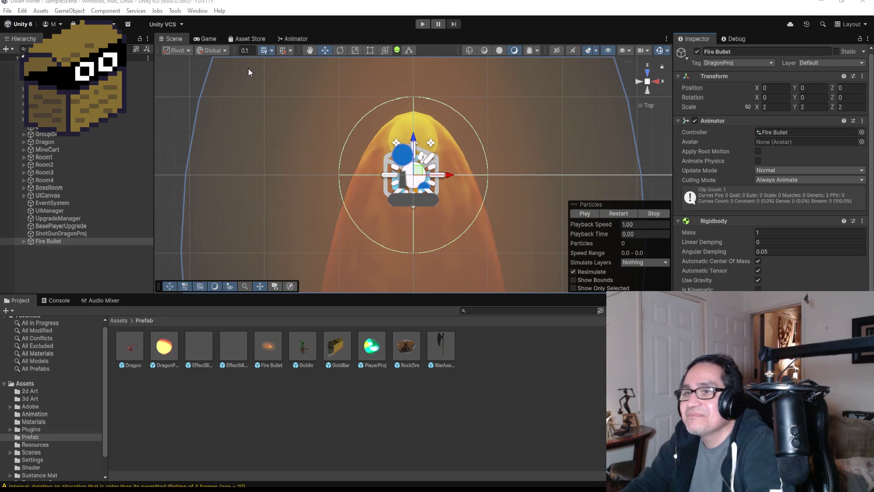
# Rename the Fire Bullet object to DragonShotgun, then switch to Visual Studio.
pyautogui.click(748, 52)
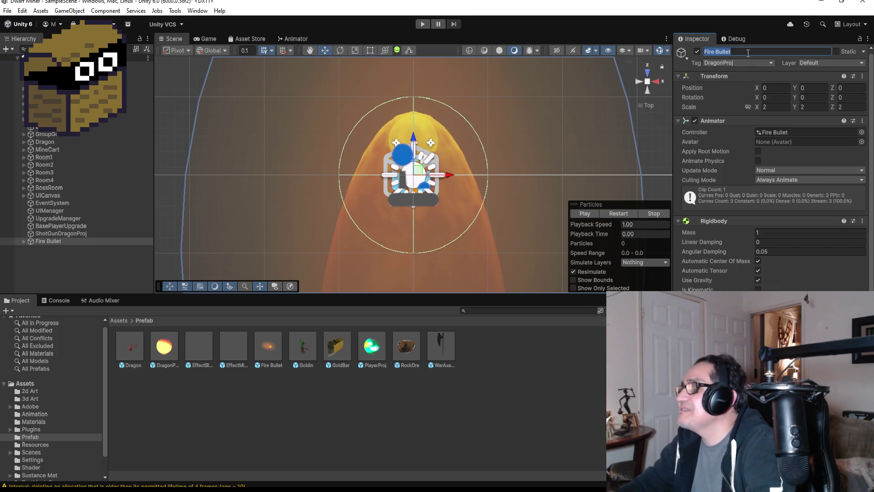
pyautogui.press('BackSpace')
pyautogui.write('DragonSho')
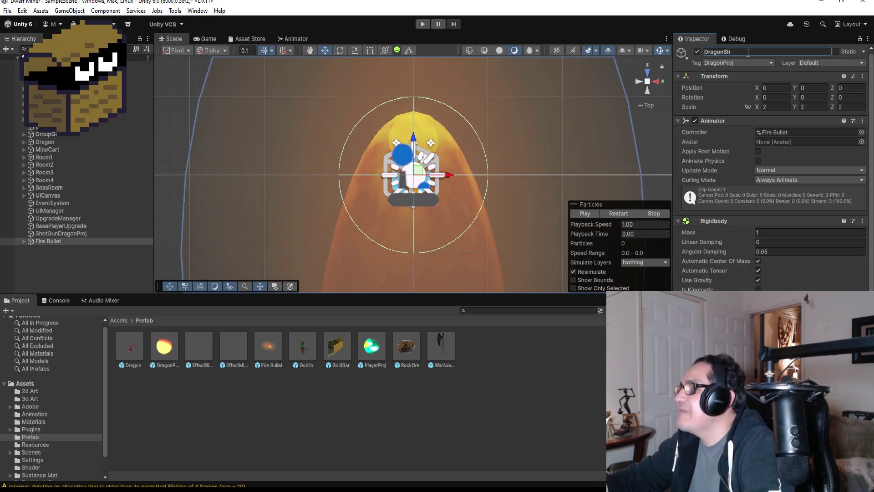
pyautogui.press('BackSpace')
pyautogui.press('BackSpace')
pyautogui.press('BackSpace')
pyautogui.write('gonShotgun')
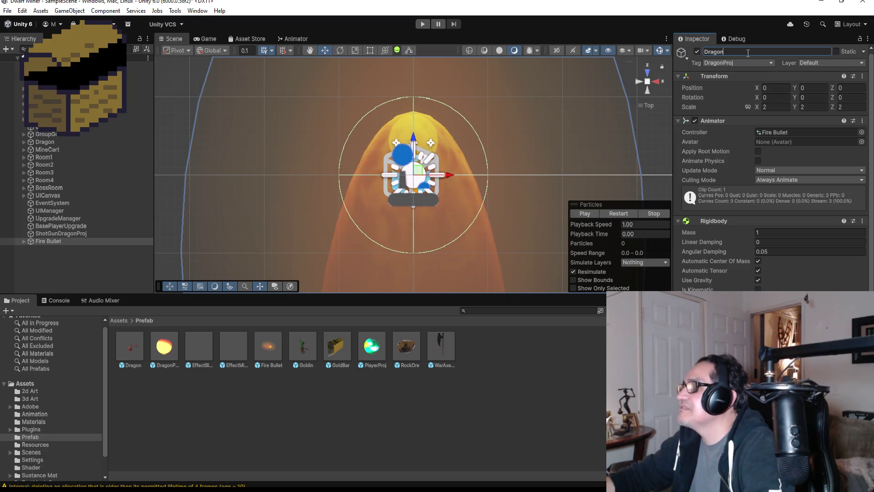
pyautogui.press('Return')
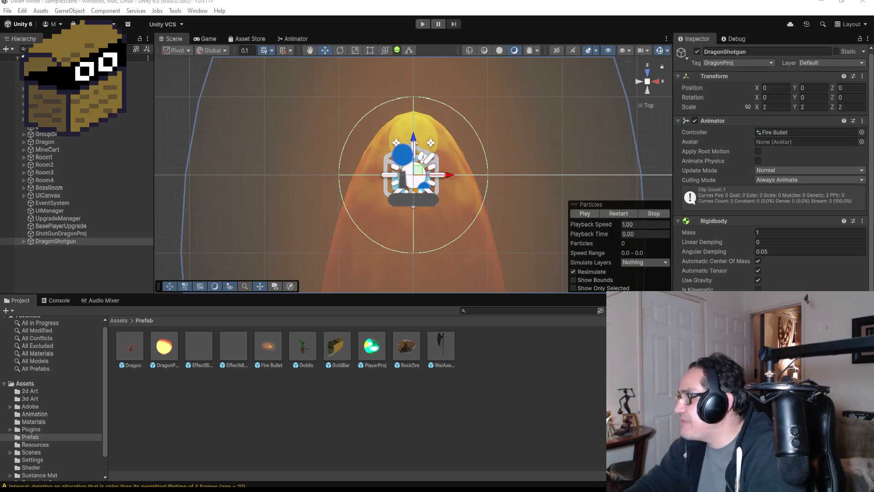
pyautogui.hotkey('alt', 'Tab')
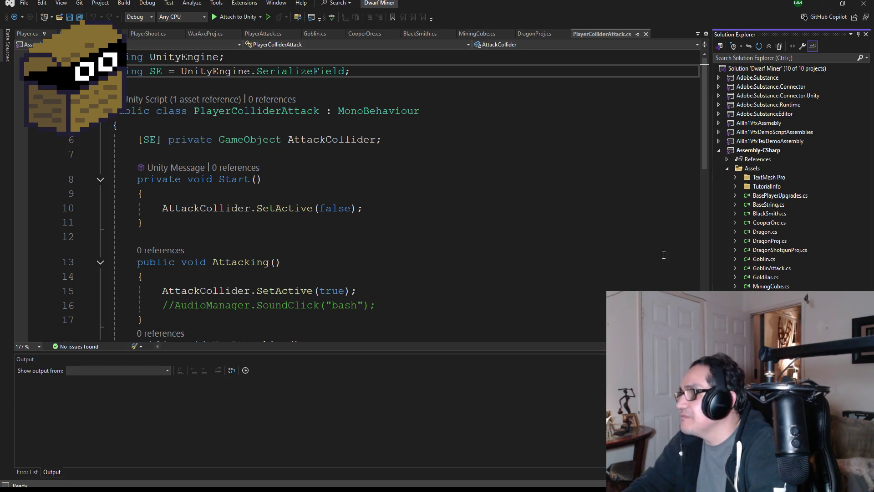
# Open the DragonProj script to take its projectile code.
pyautogui.click(770, 241)
pyautogui.scroll(-3, 315, 264)
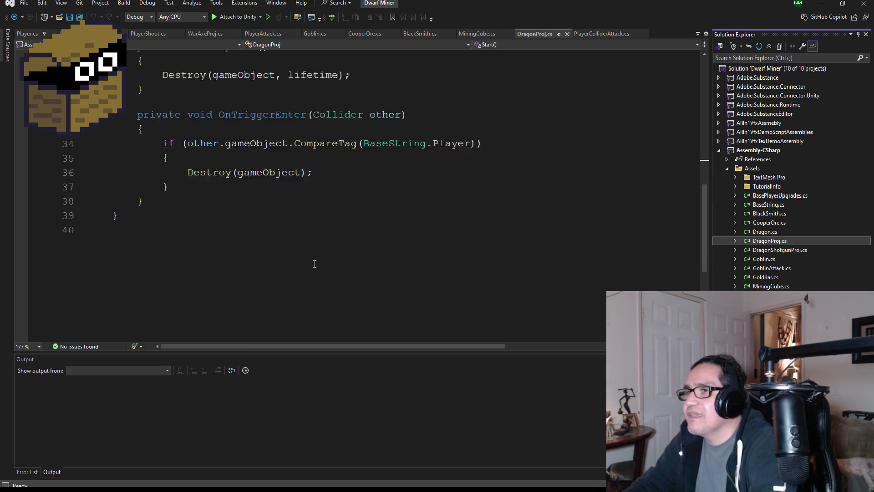
pyautogui.scroll(1, 258, 223)
pyautogui.moveTo(141, 244)
pyautogui.mouseDown()
pyautogui.moveTo(115, 157)
pyautogui.moveTo(150, 68)
pyautogui.moveTo(162, 151)
pyautogui.moveTo(114, 154)
pyautogui.mouseUp()
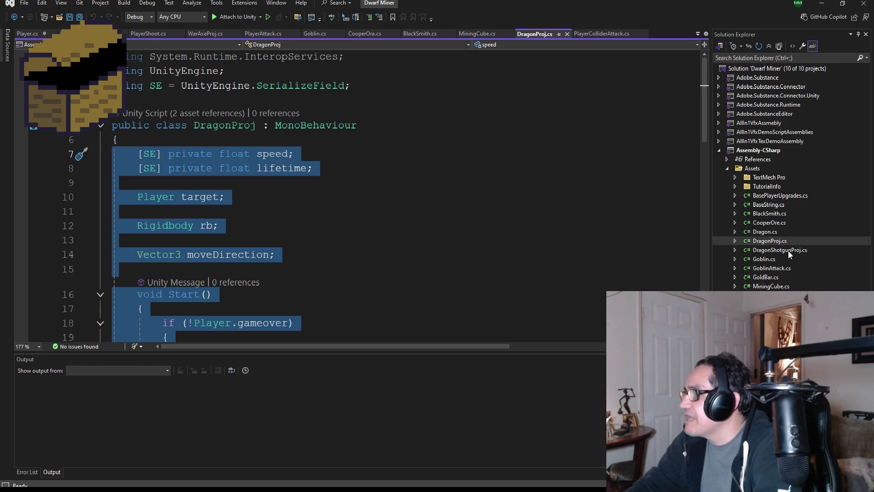
# Replace DragonShotgunProj's default method body with the copied projectile code and add a line below the usings.
pyautogui.doubleClick(780, 250)
pyautogui.moveTo(144, 291)
pyautogui.mouseDown()
pyautogui.moveTo(109, 234)
pyautogui.moveTo(111, 130)
pyautogui.mouseUp()
pyautogui.hotkey('ctrl', 'v')
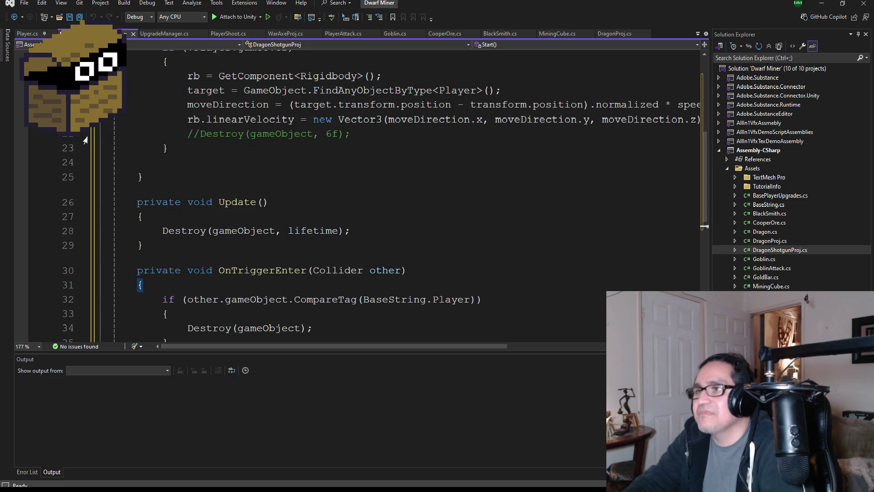
pyautogui.scroll(6, 250, 121)
pyautogui.click(246, 71)
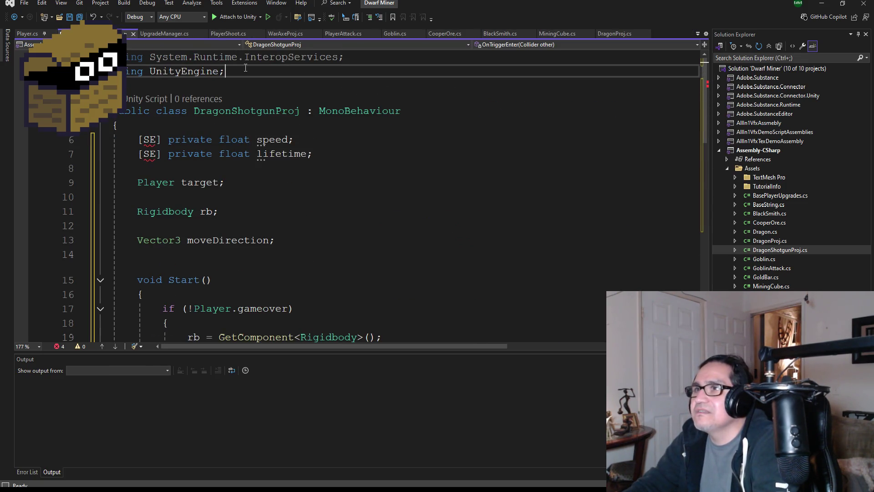
pyautogui.press('Return')
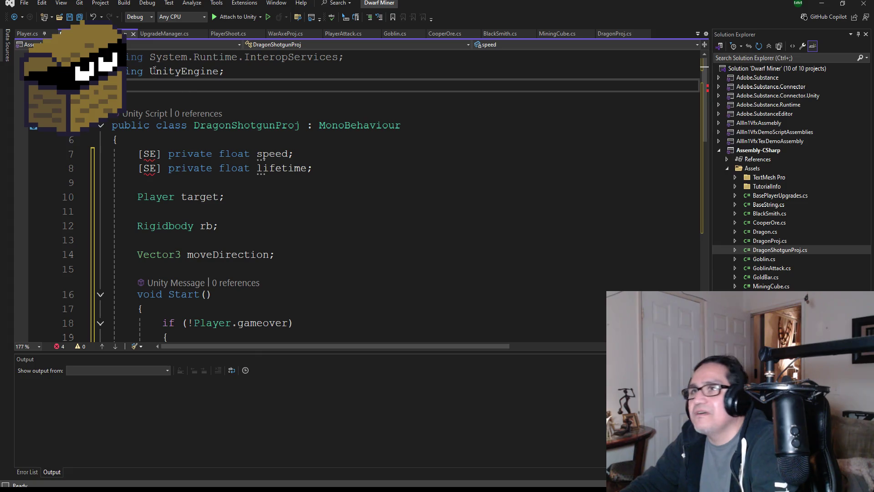
# Copy the Player script's SerializeField alias line into DragonShotgunProj and save.
pyautogui.click(28, 34)
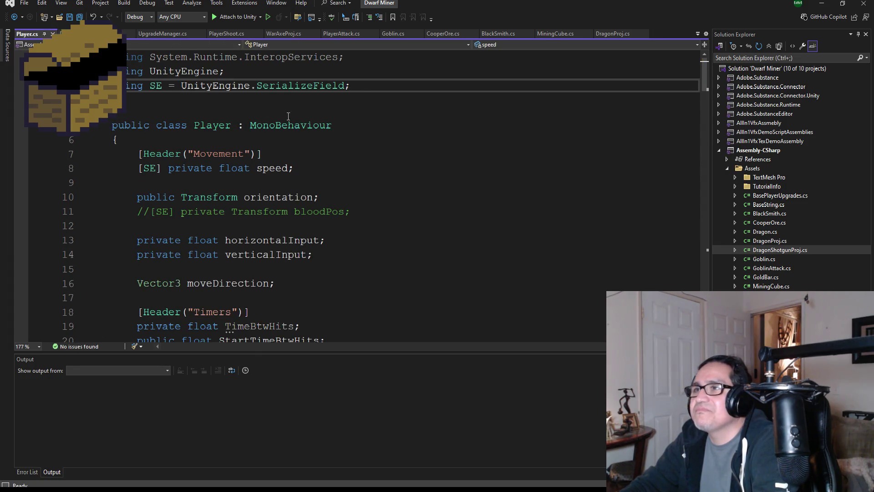
pyautogui.moveTo(364, 88); pyautogui.dragTo(114, 86)
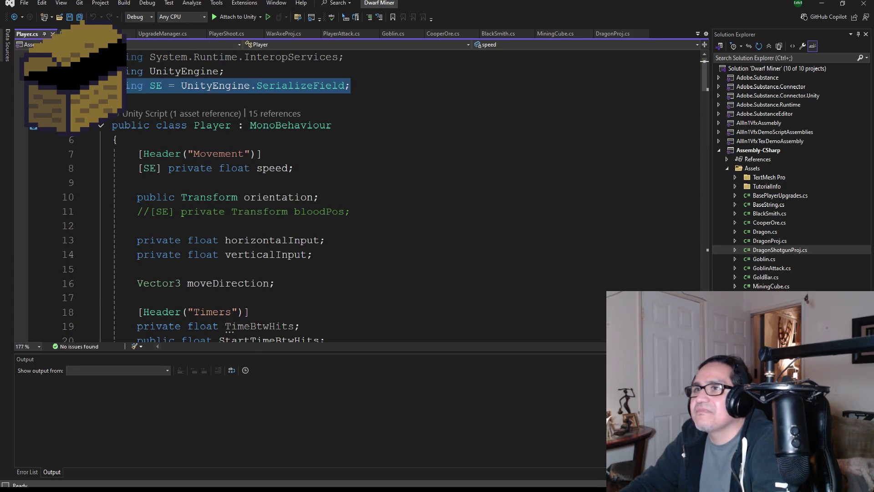
pyautogui.hotkey('ctrl', 'c')
pyautogui.click(91, 33)
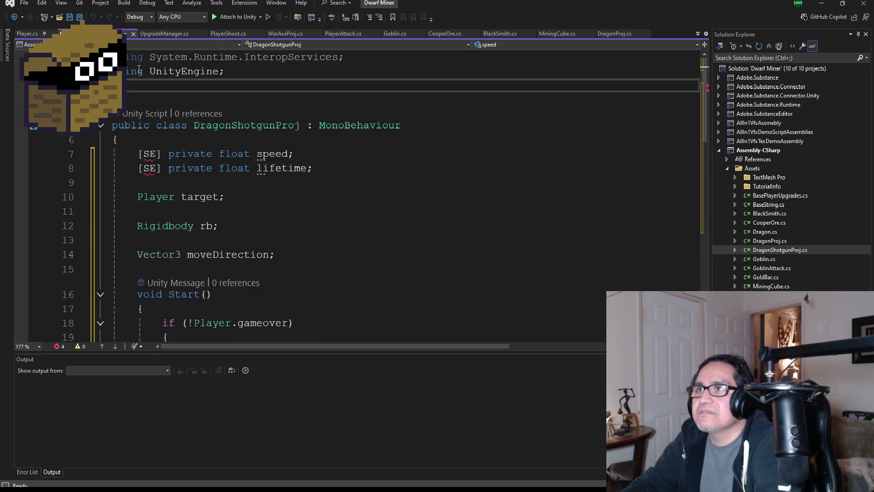
pyautogui.hotkey('ctrl', 'v')
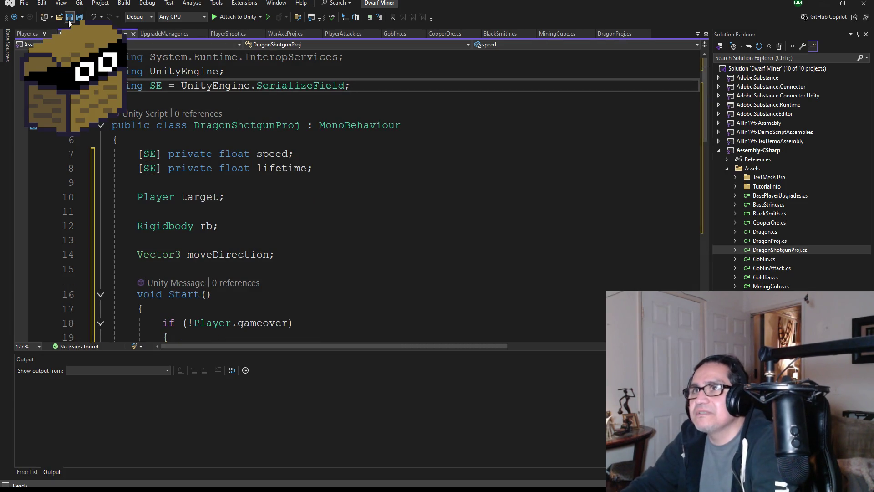
pyautogui.click(80, 17)
# Remove the stray plus after moveDirection.x on line 23.
pyautogui.scroll(-2, 212, 216)
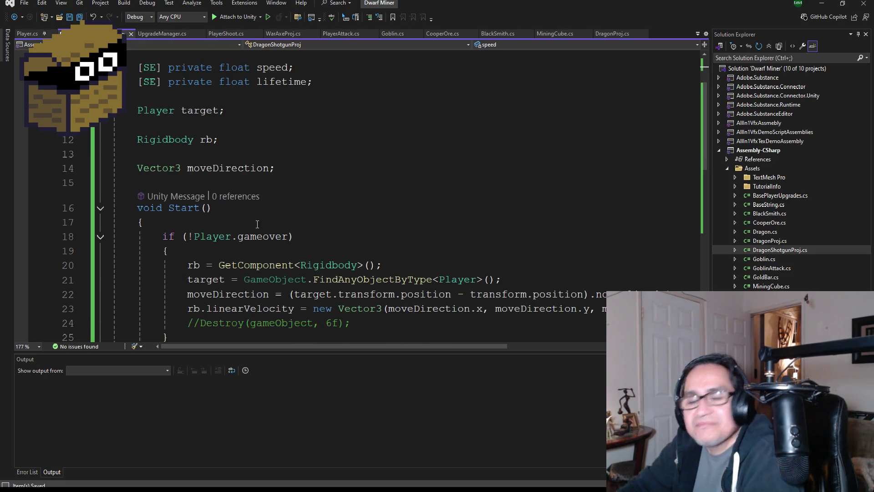
pyautogui.scroll(-3, 414, 295)
pyautogui.scroll(1, 448, 207)
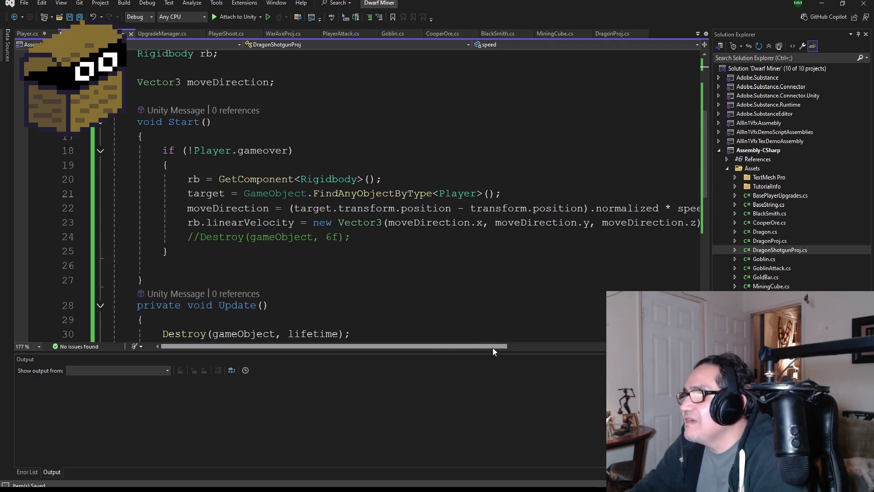
pyautogui.moveTo(490, 348)
pyautogui.mouseDown()
pyautogui.moveTo(583, 346)
pyautogui.moveTo(497, 347)
pyautogui.mouseUp()
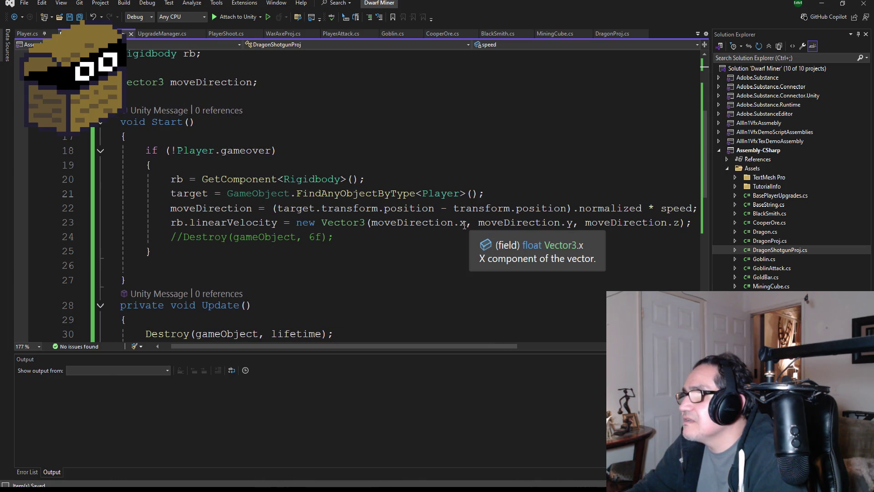
pyautogui.click(463, 223)
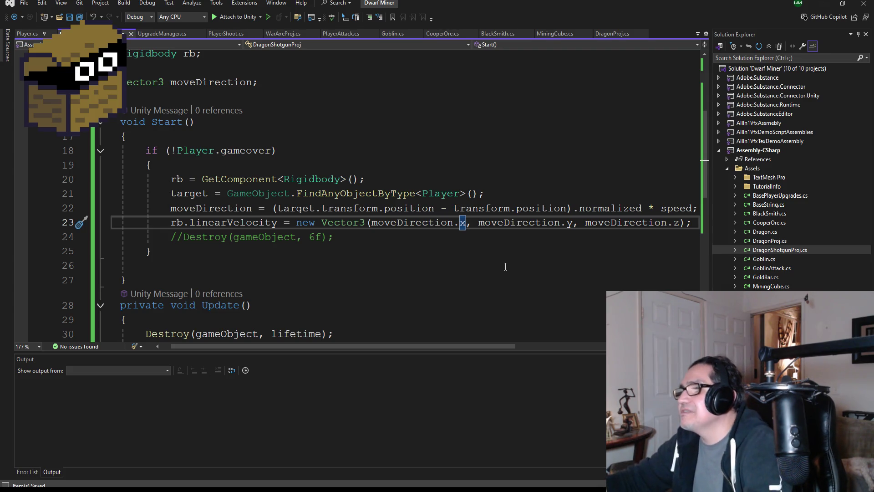
pyautogui.write('*')
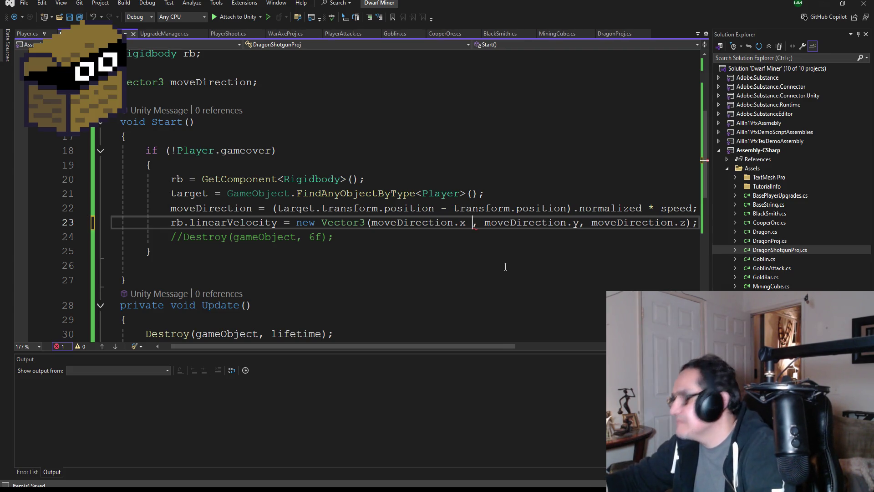
pyautogui.write('+')
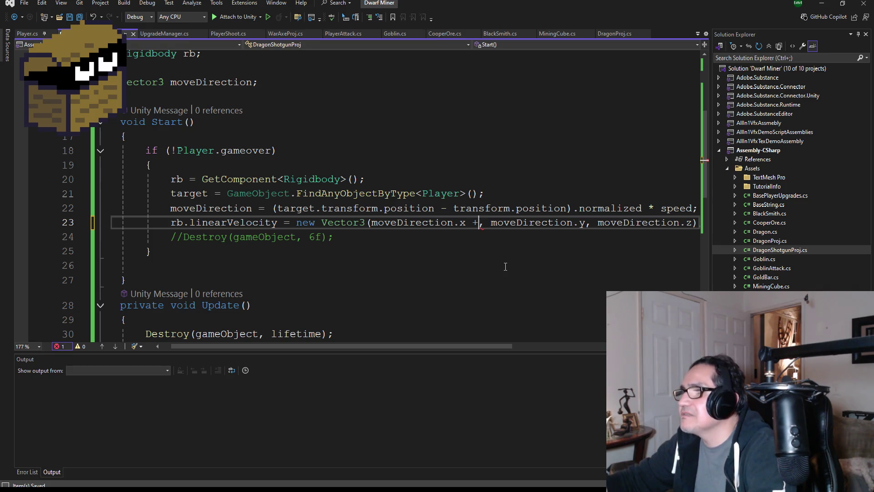
pyautogui.press('BackSpace')
pyautogui.press('BackSpace')
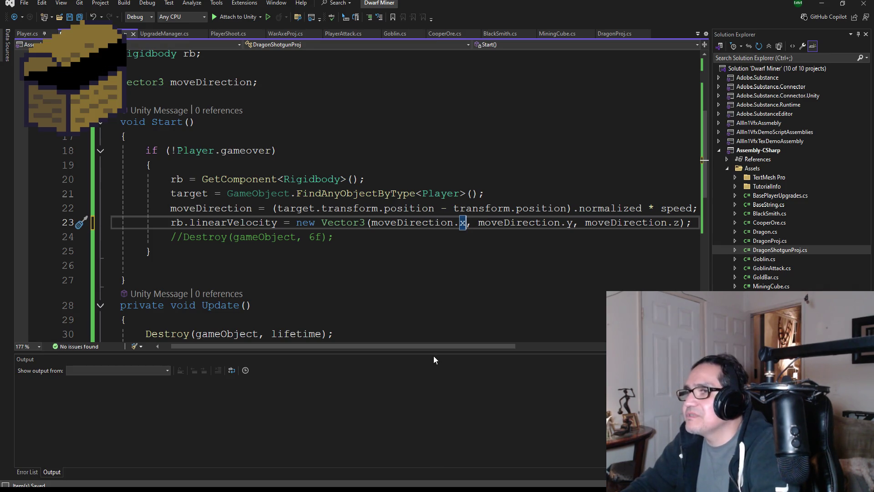
pyautogui.moveTo(450, 348)
pyautogui.mouseDown()
pyautogui.moveTo(514, 354)
pyautogui.moveTo(454, 349)
pyautogui.moveTo(468, 349)
pyautogui.mouseUp()
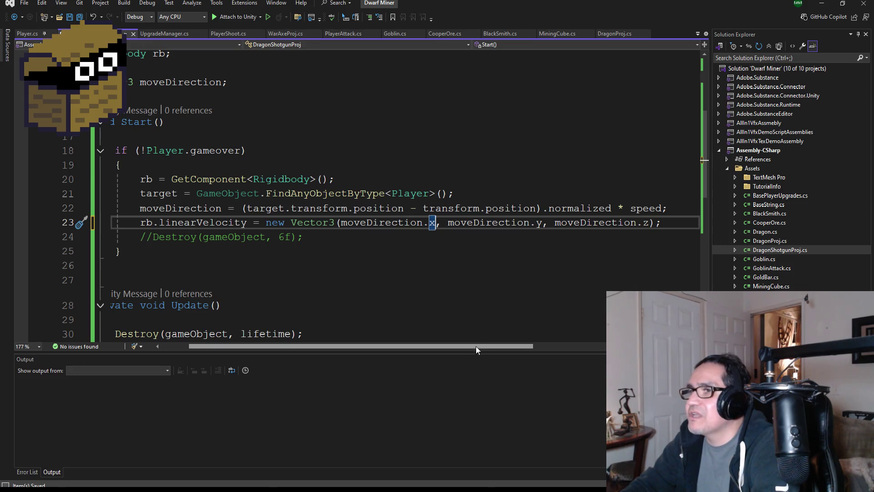
pyautogui.click(670, 208)
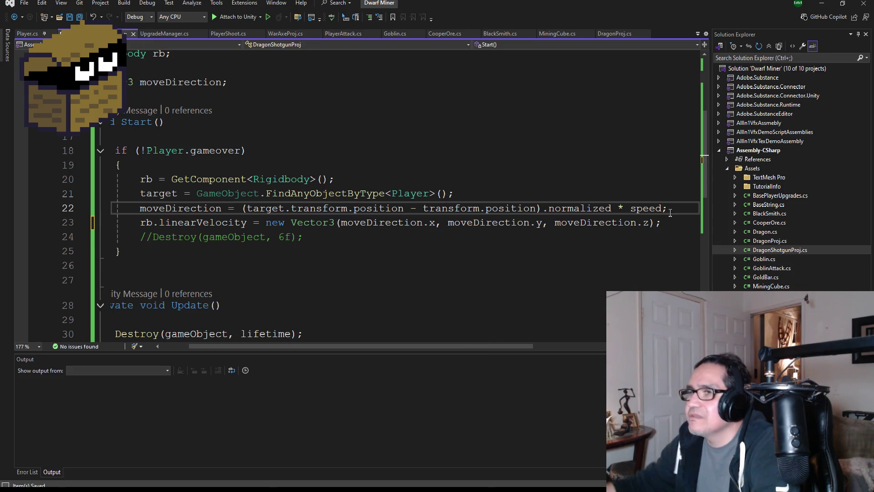
# Begin a new line 23 declaring float randPos, then switch to Discord.
pyautogui.press('Return')
pyautogui.write('Ra')
pyautogui.press('BackSpace')
pyautogui.press('BackSpace')
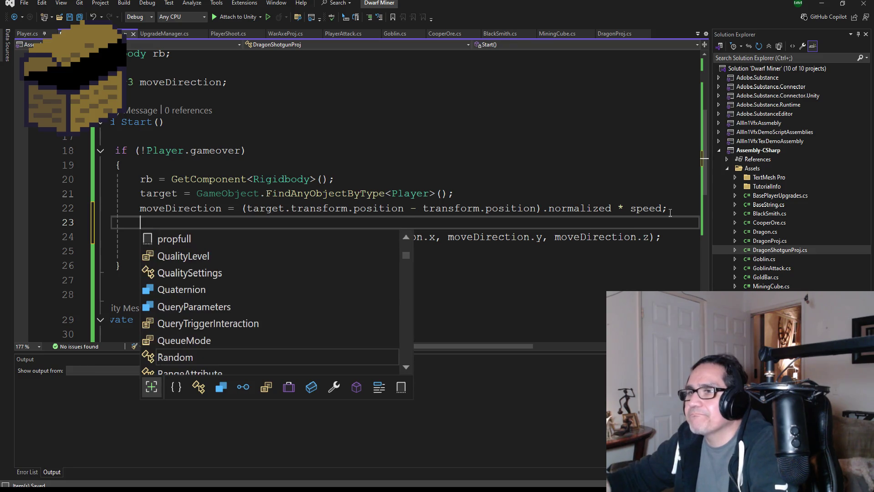
pyautogui.write('int')
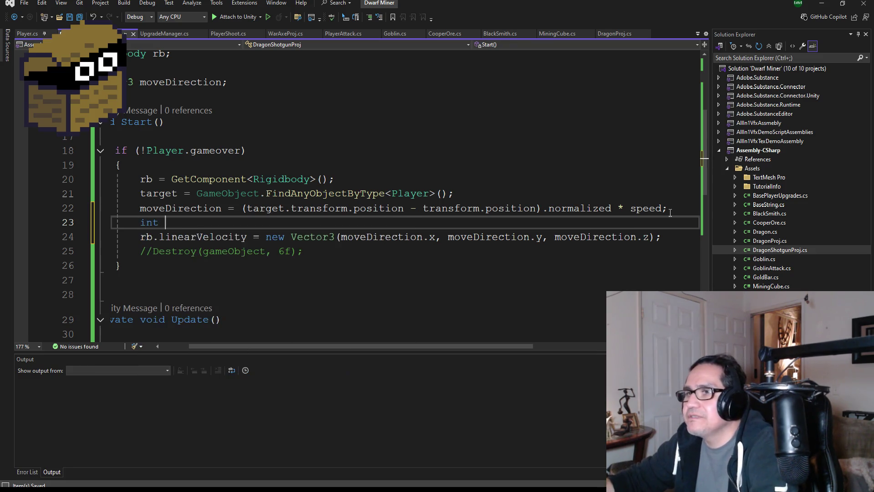
pyautogui.write('floa')
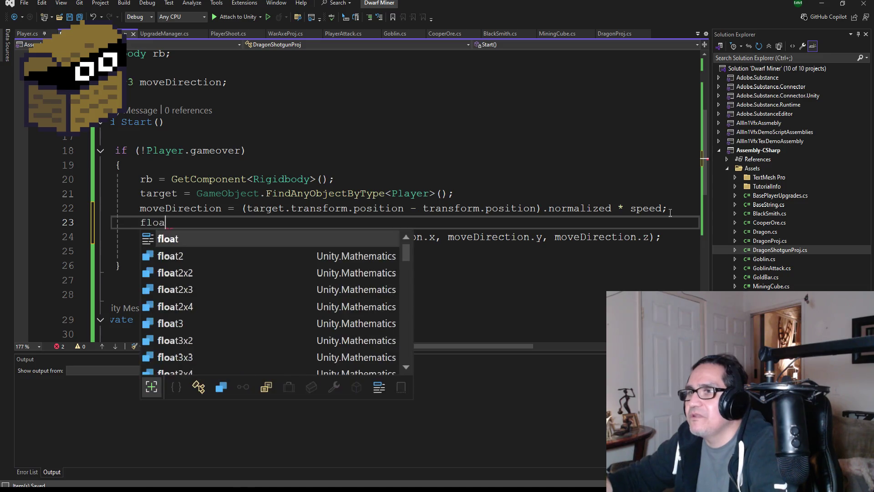
pyautogui.write('t ran')
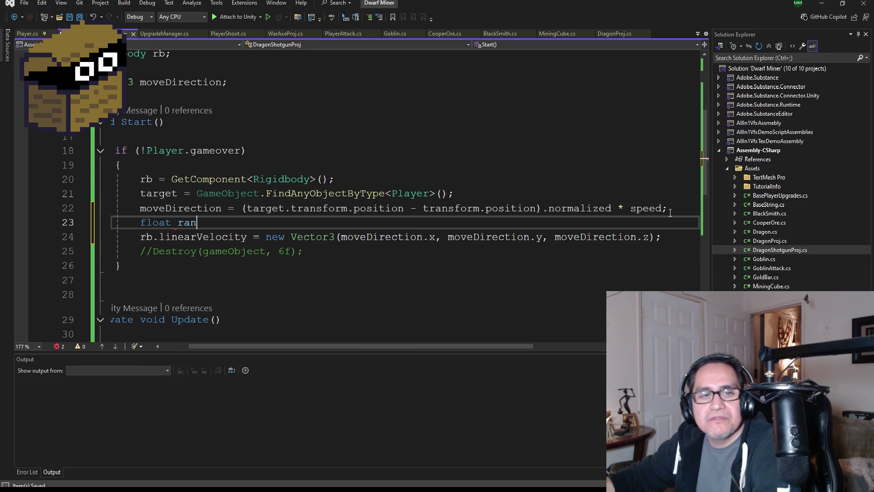
pyautogui.press('BackSpace')
pyautogui.press('BackSpace')
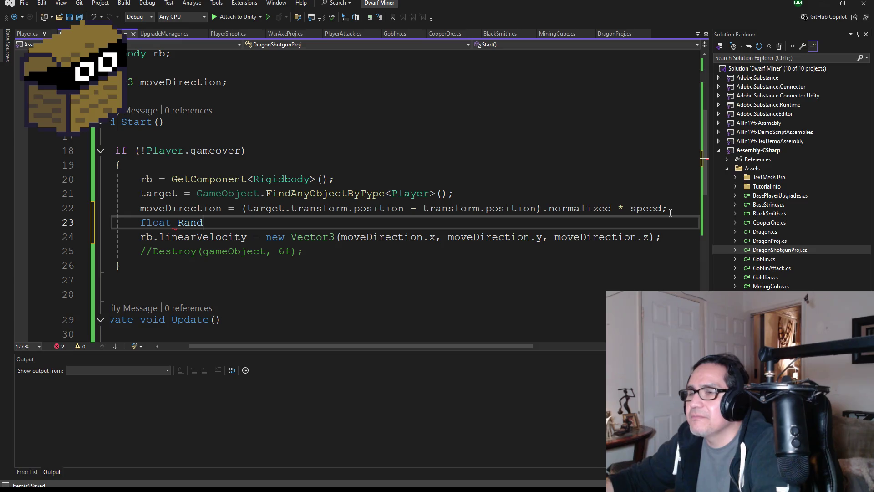
pyautogui.write('pos')
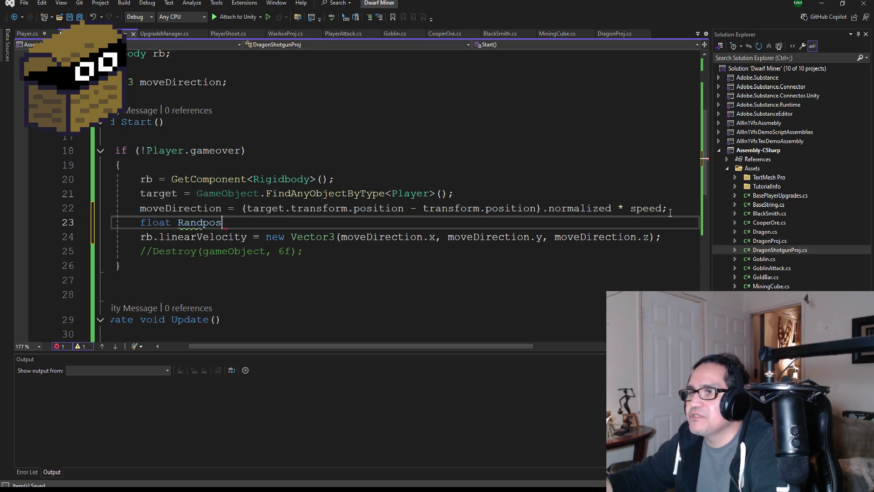
pyautogui.press('BackSpace')
pyautogui.press('BackSpace')
pyautogui.write('s')
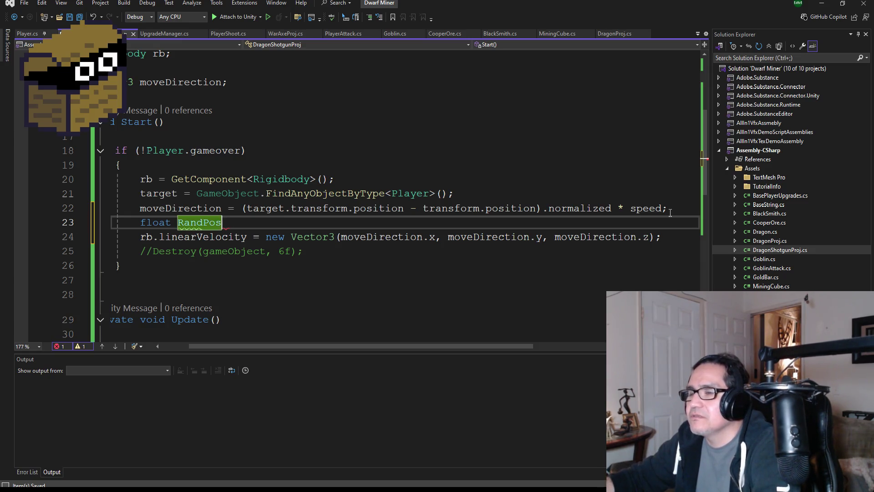
pyautogui.write('r')
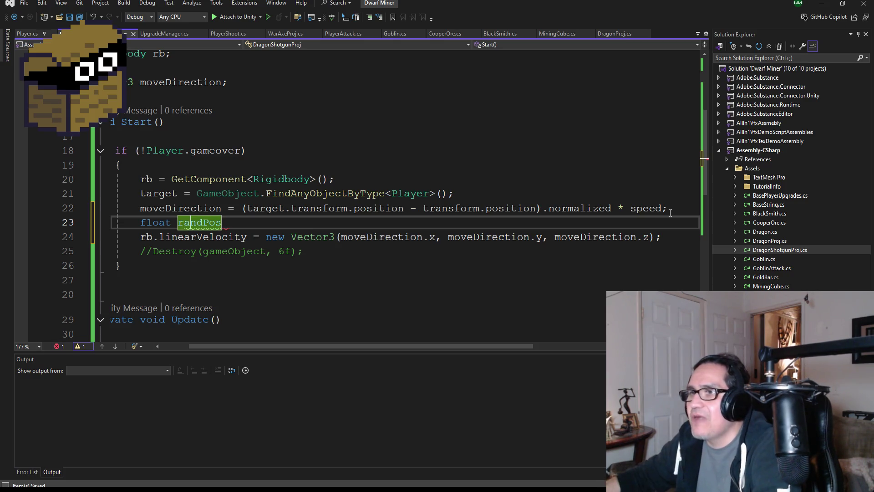
pyautogui.press('End')
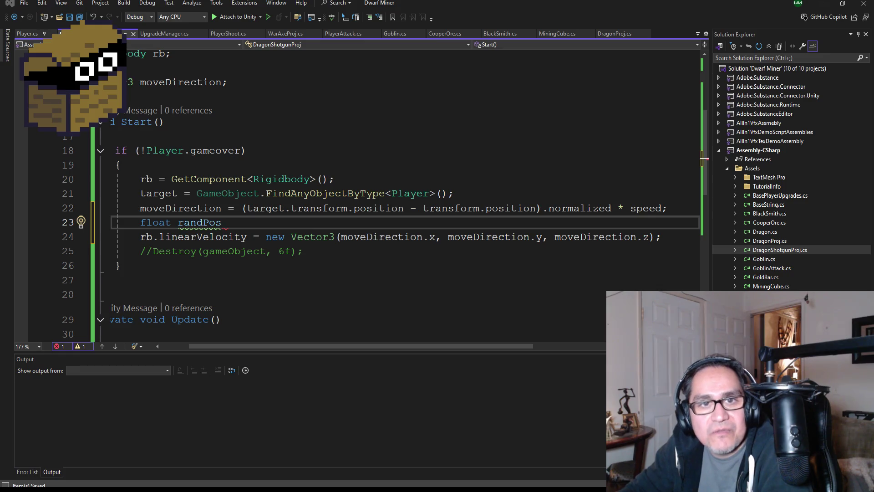
pyautogui.hotkey('alt', 'Tab')
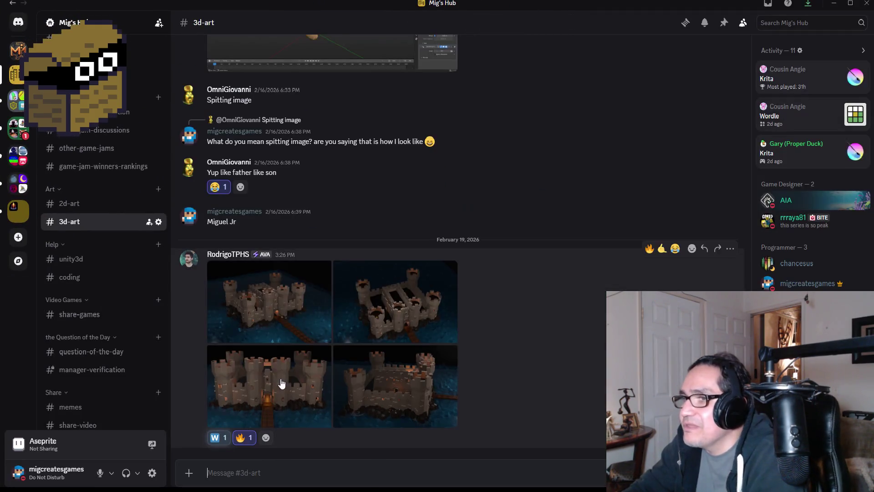
# View the top-left castle render full-size, zooming in and out on details, then close it.
pyautogui.click(285, 312)
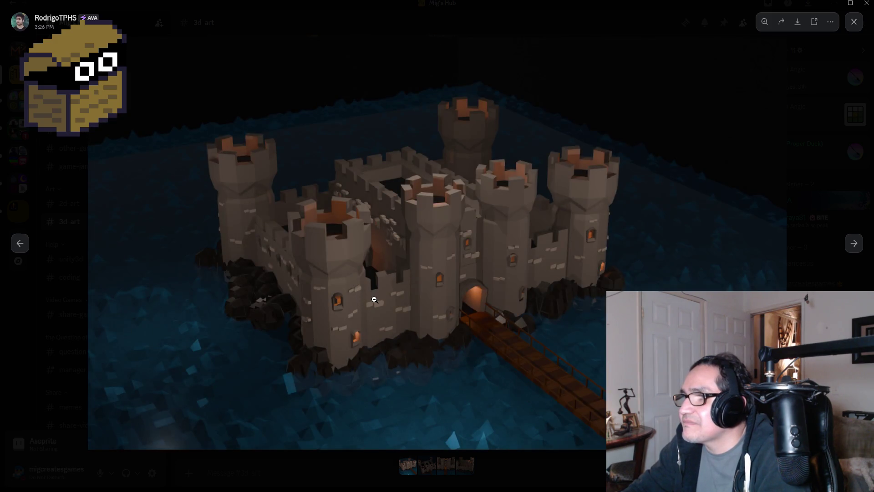
pyautogui.click(358, 322)
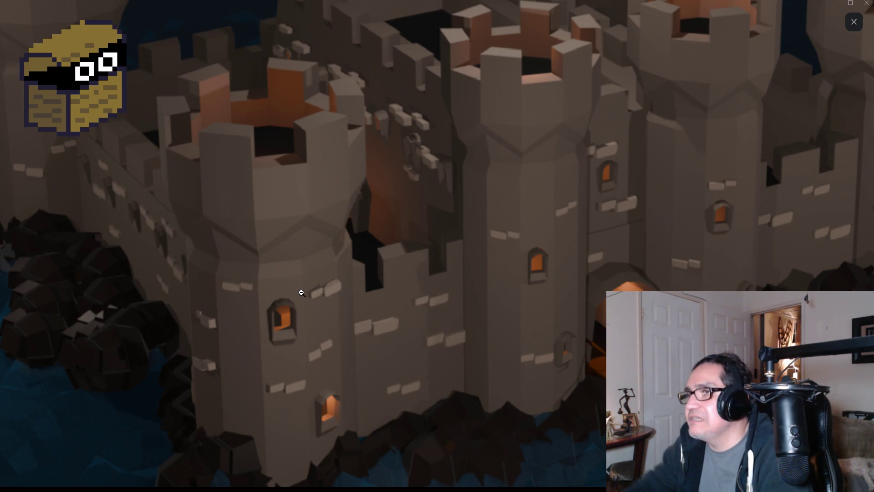
pyautogui.click(307, 218)
pyautogui.click(357, 259)
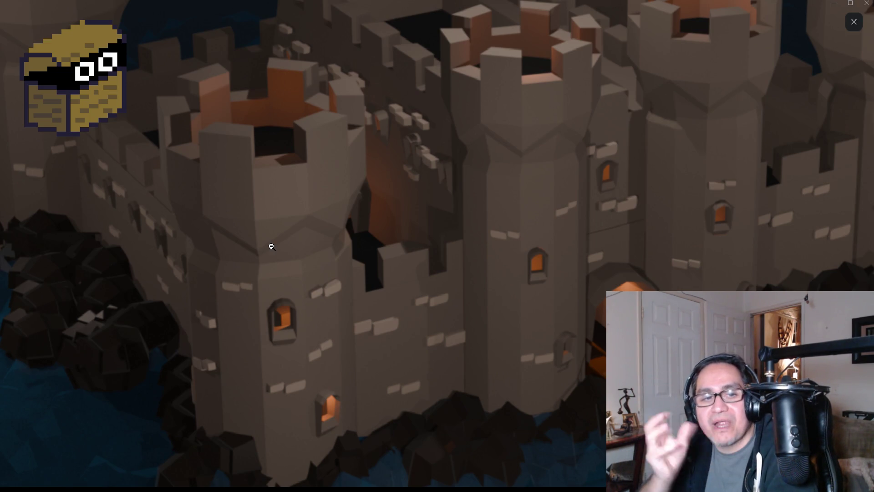
pyautogui.scroll(-4, 355, 235)
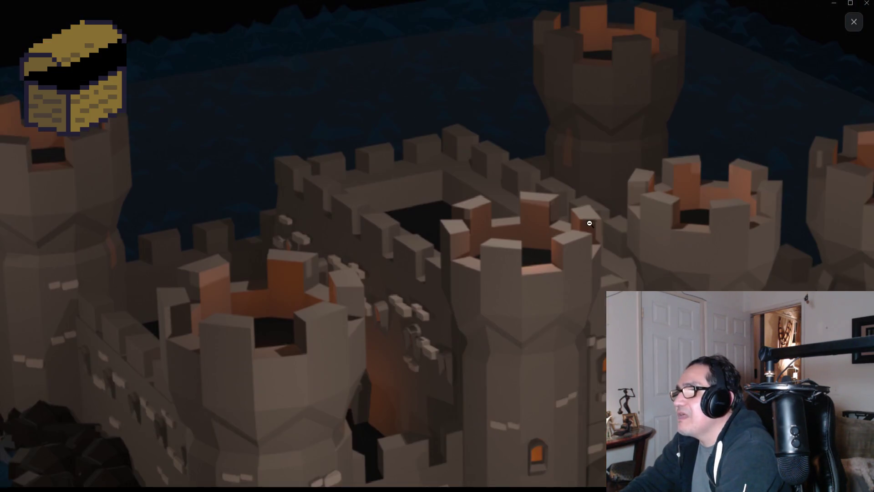
pyautogui.scroll(-1, 416, 283)
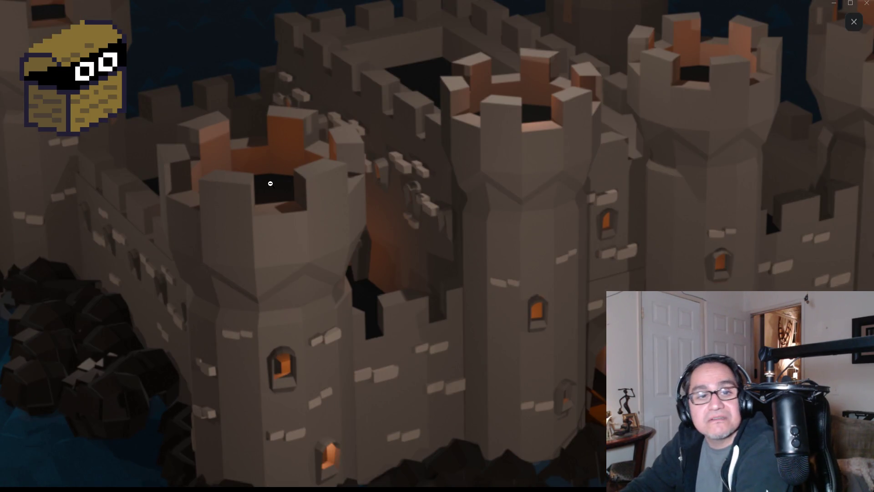
pyautogui.scroll(-4, 241, 214)
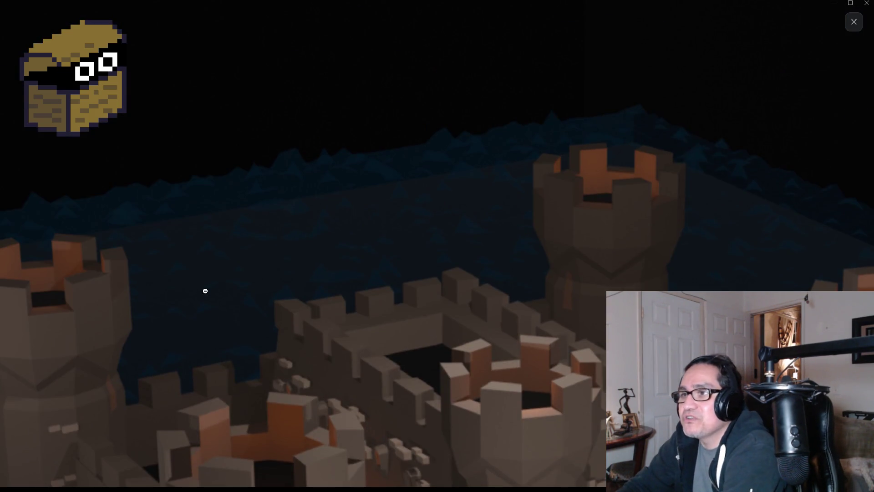
pyautogui.click(246, 283)
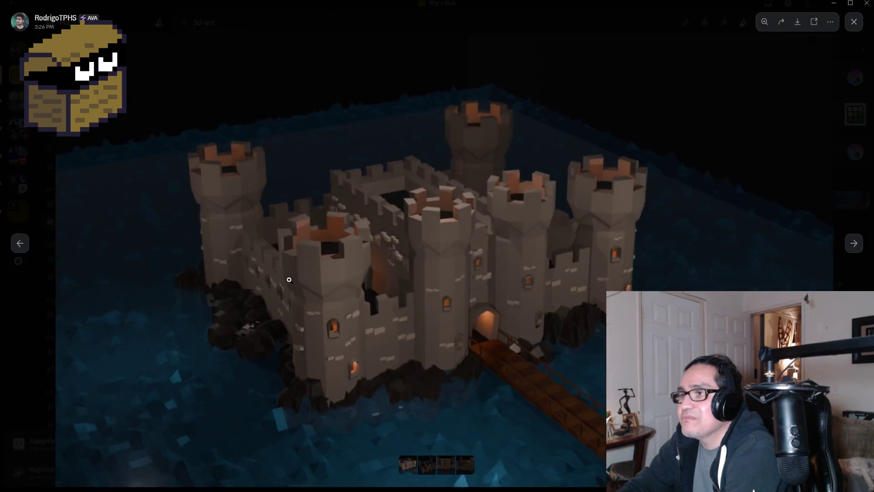
pyautogui.click(571, 265)
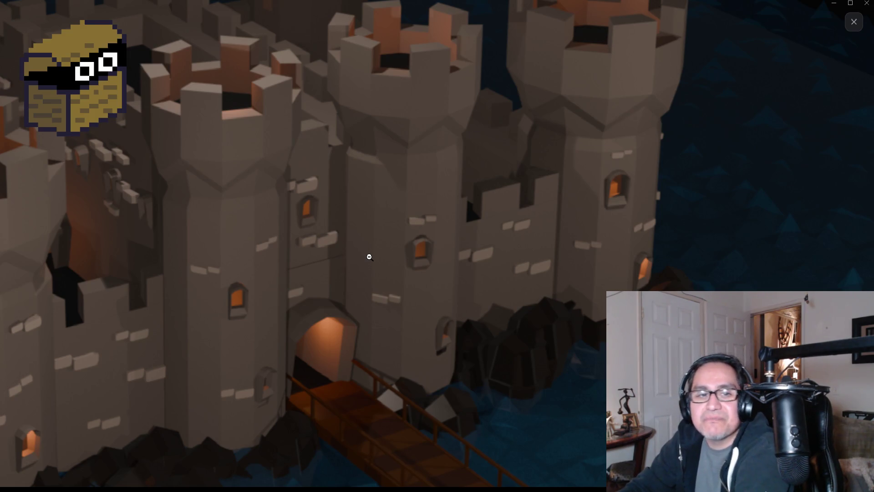
pyautogui.scroll(2, 369, 253)
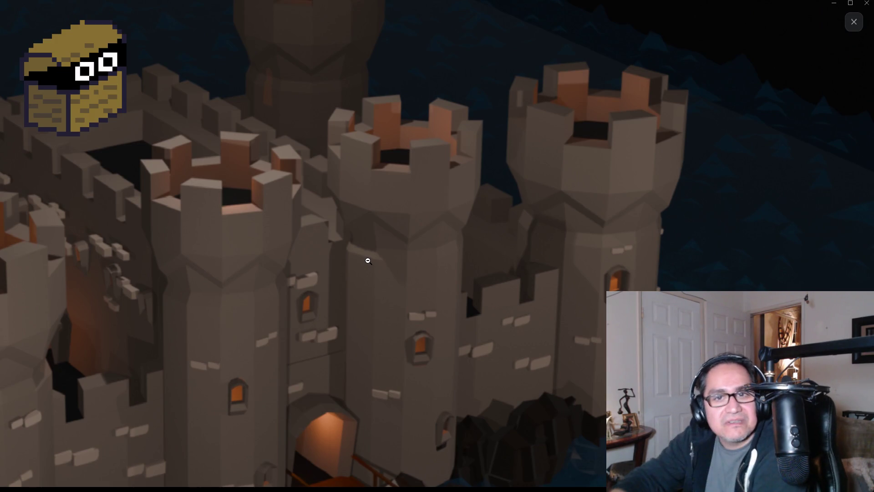
pyautogui.scroll(4, 384, 246)
pyautogui.click(339, 250)
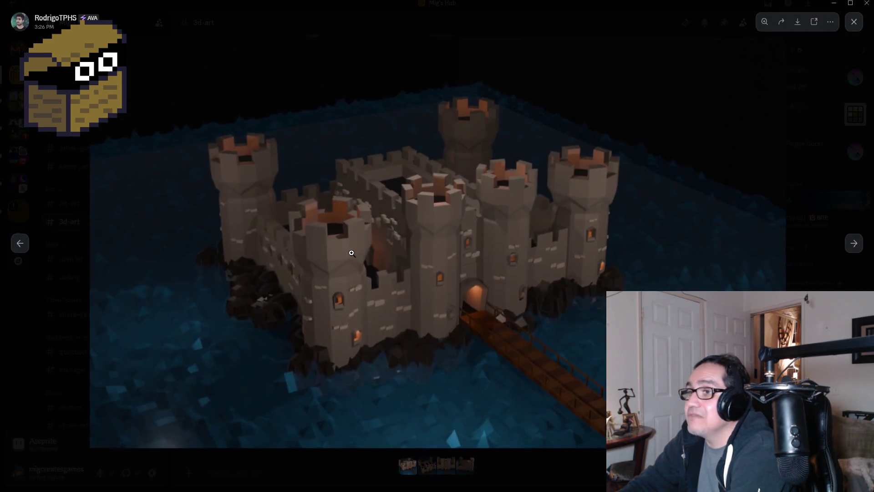
pyautogui.click(854, 21)
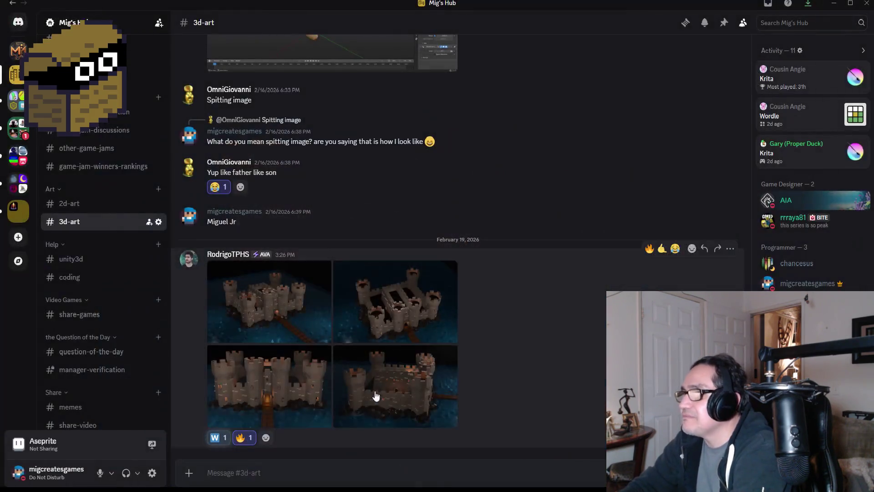
# Open the overhead castle render, zoom in and out, then close it.
pyautogui.click(388, 328)
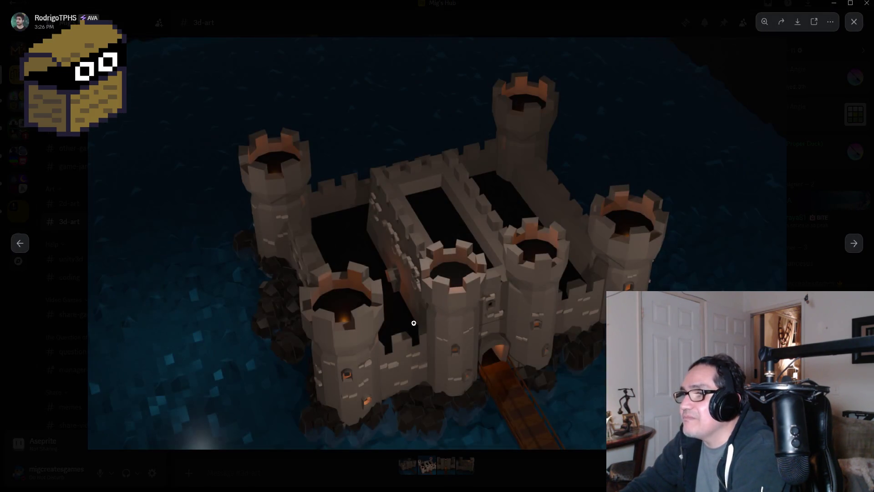
pyautogui.click(412, 324)
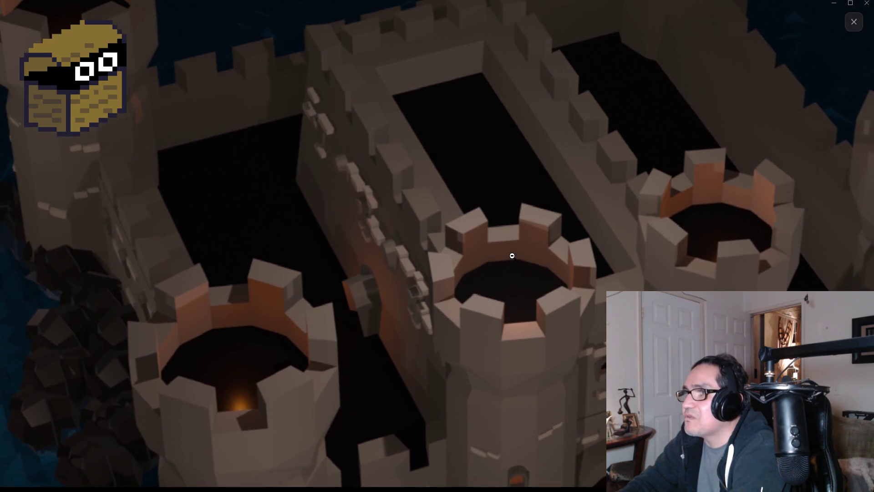
pyautogui.click(512, 256)
pyautogui.click(854, 22)
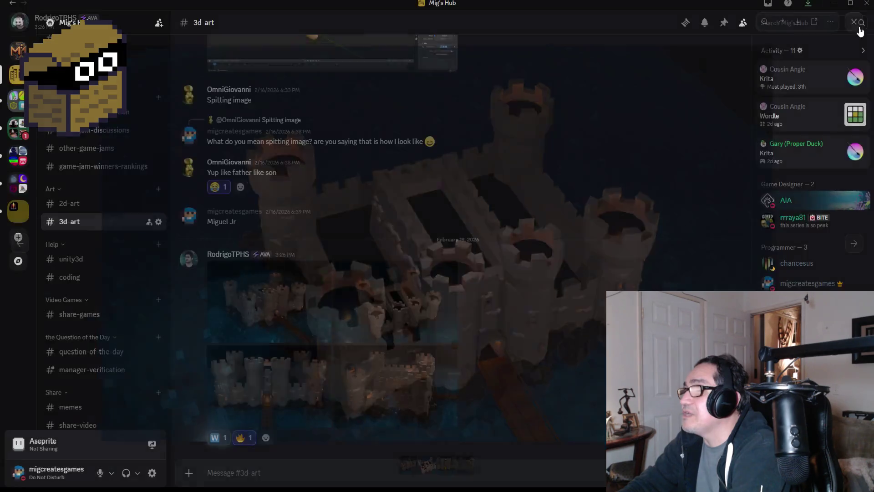
# Open the bottom-left castle render and zoom in on its gate.
pyautogui.click(246, 402)
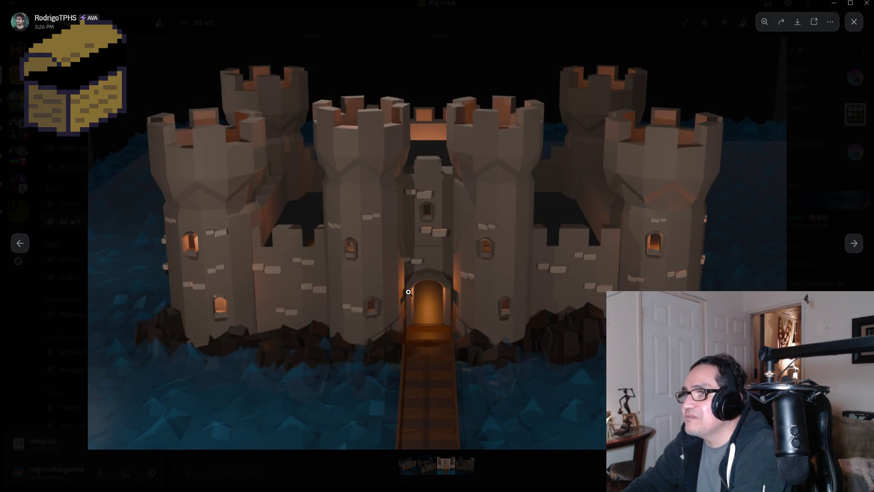
pyautogui.click(447, 286)
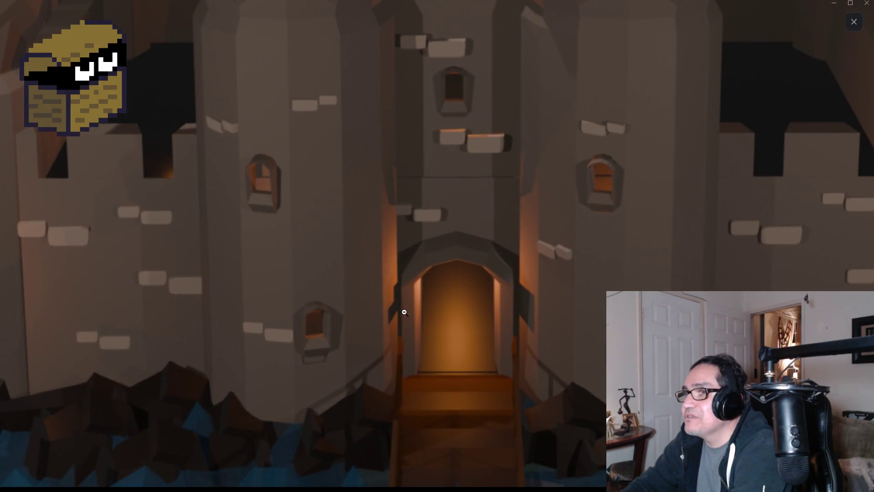
pyautogui.scroll(3, 337, 309)
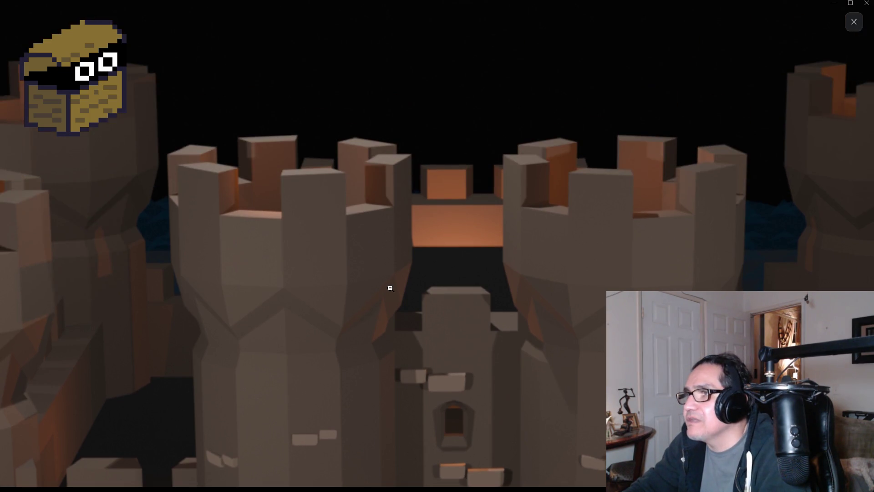
# Zoom out and in on the castle image, close the viewer, and move Discord aside to reveal Visual Studio.
pyautogui.click(391, 287)
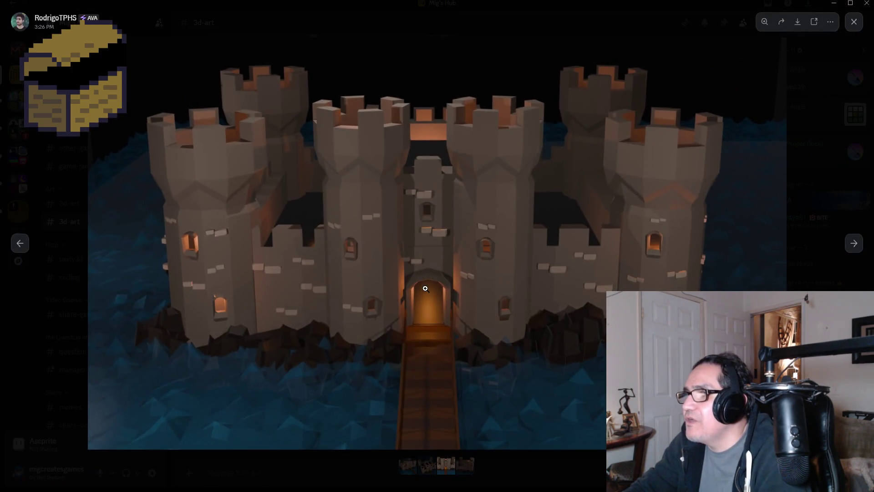
pyautogui.click(306, 250)
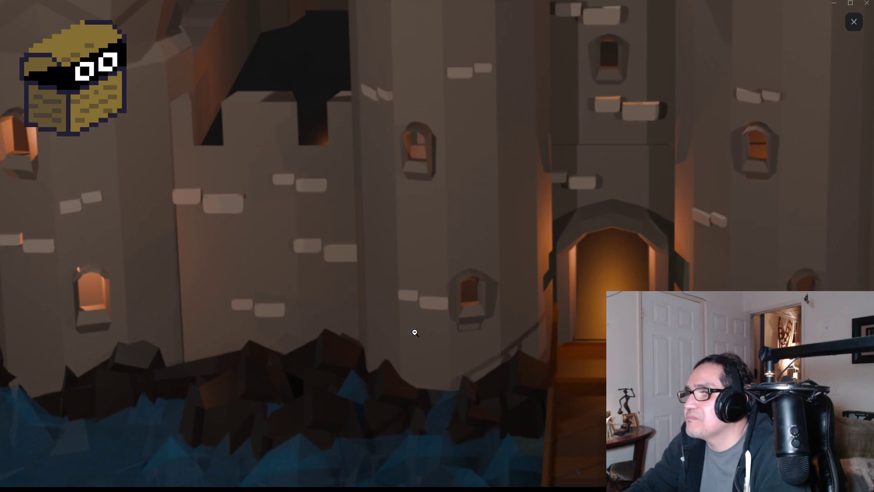
pyautogui.click(430, 316)
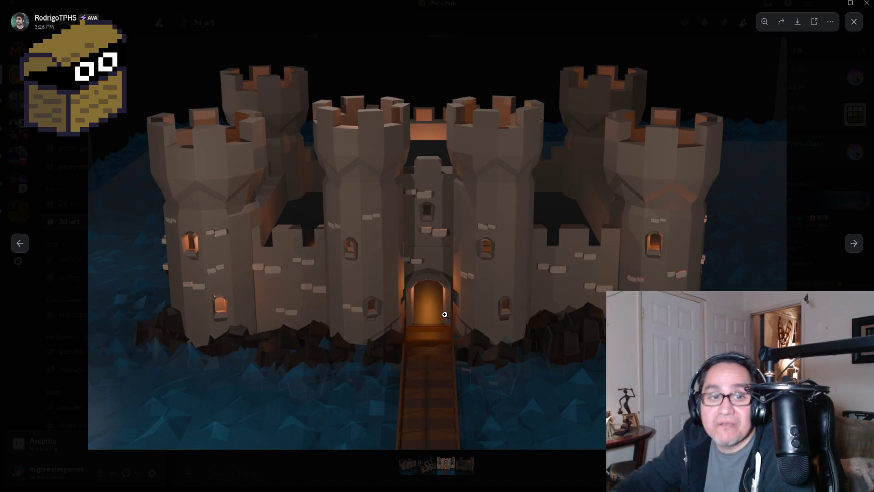
pyautogui.click(855, 23)
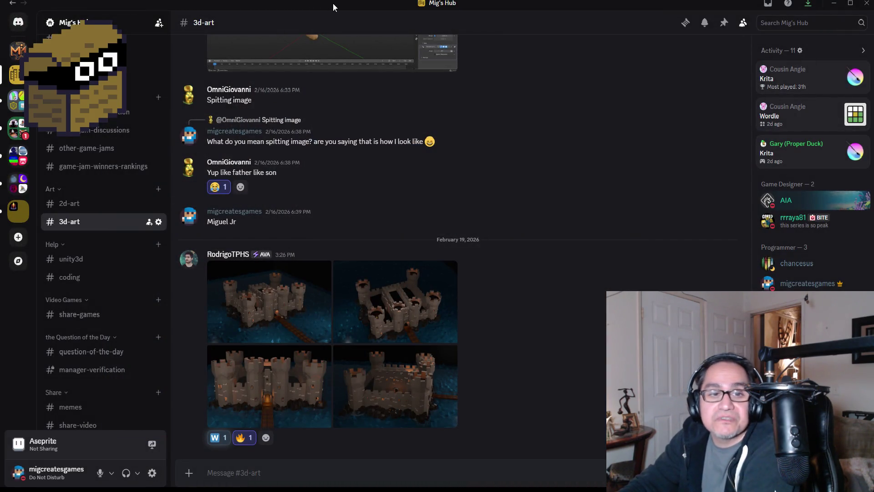
pyautogui.moveTo(332, 4); pyautogui.dragTo(0, 133)
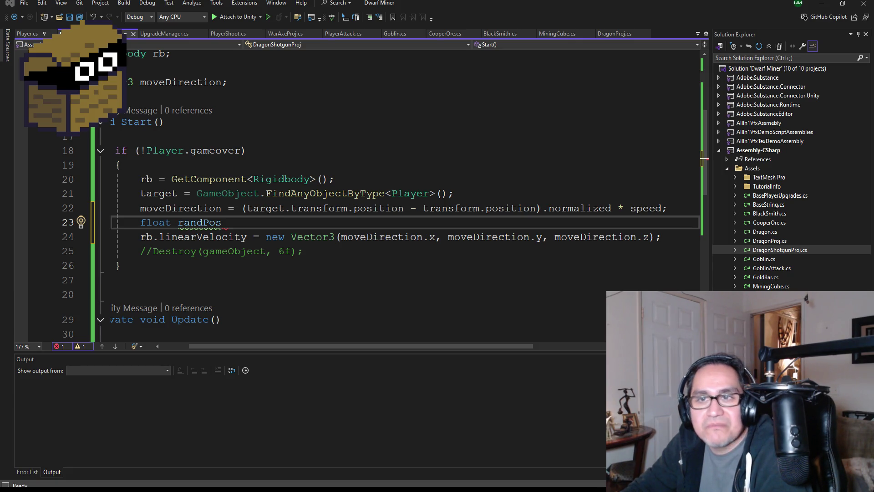
# Complete line 23 as float randPos = Random.Range(1, 10) and save the script.
pyautogui.click(228, 222)
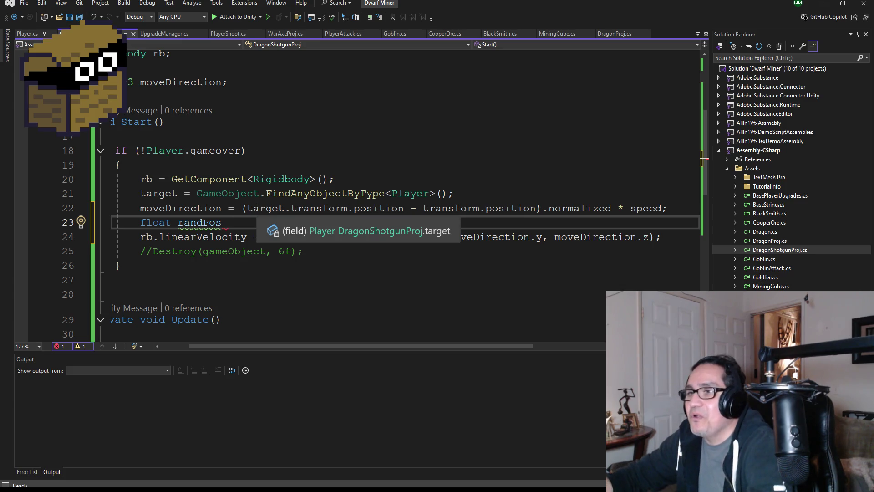
pyautogui.write(' = ')
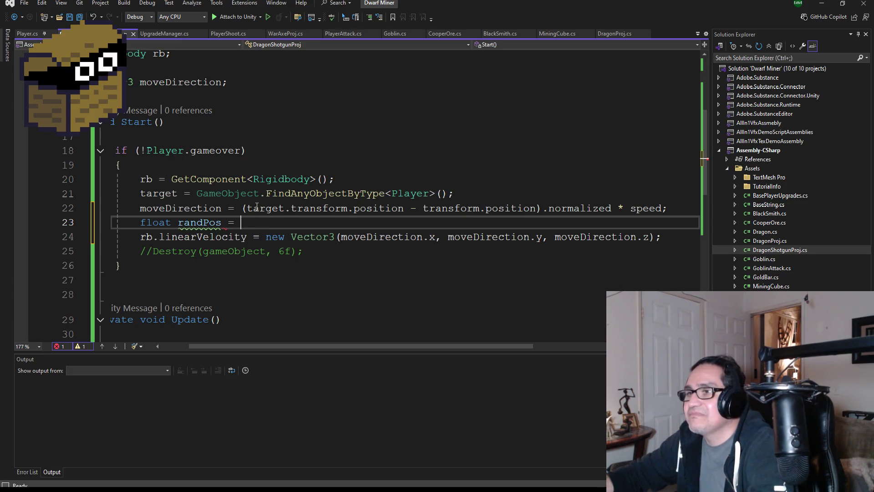
pyautogui.write('Random.')
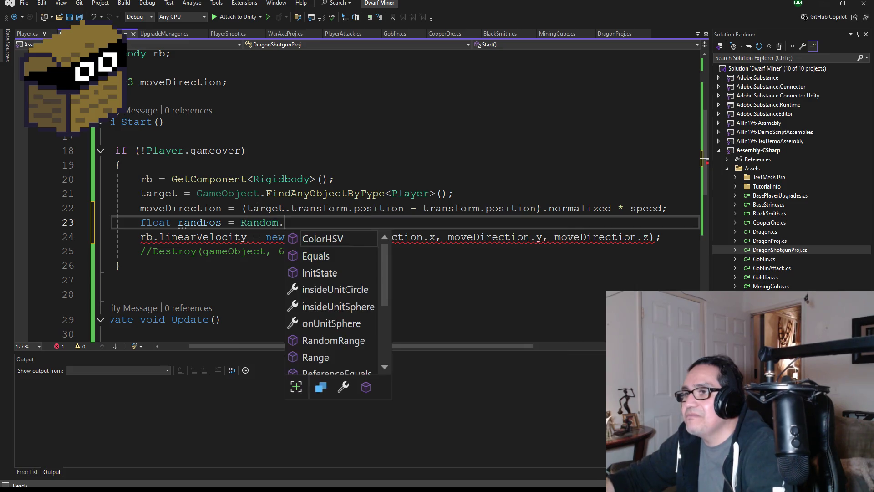
pyautogui.write('Range()')
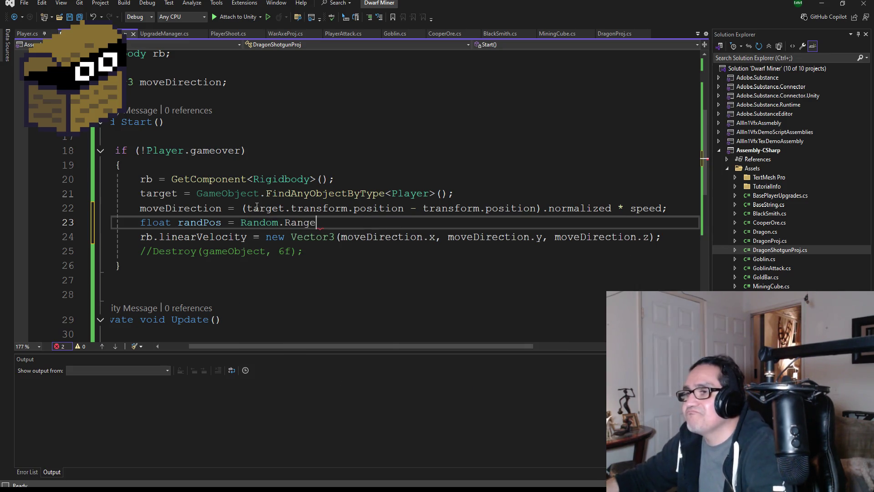
pyautogui.press('Left')
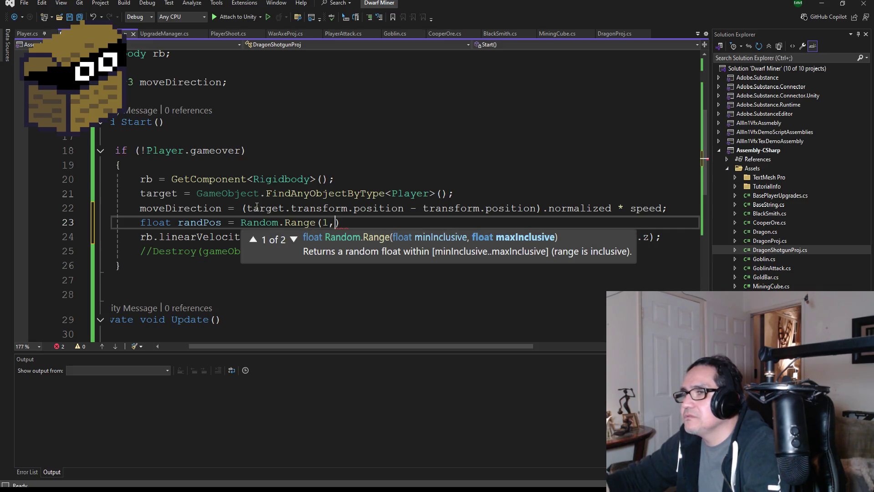
pyautogui.write('10)')
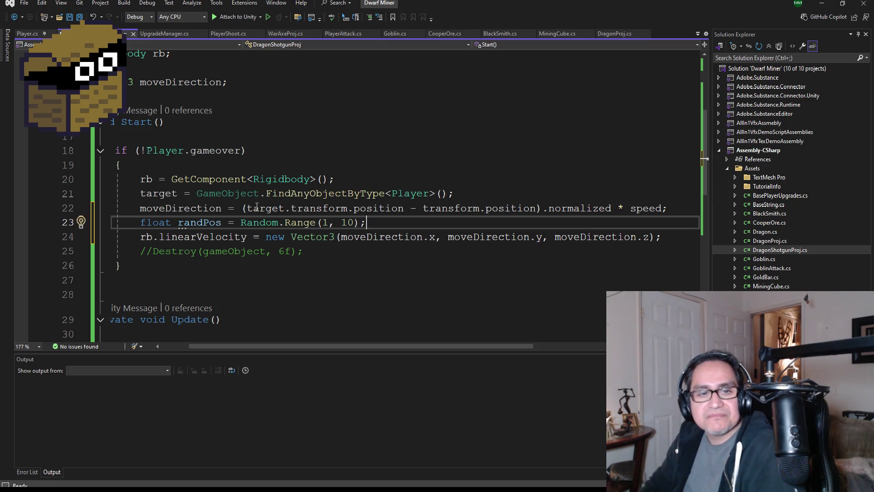
pyautogui.click(80, 17)
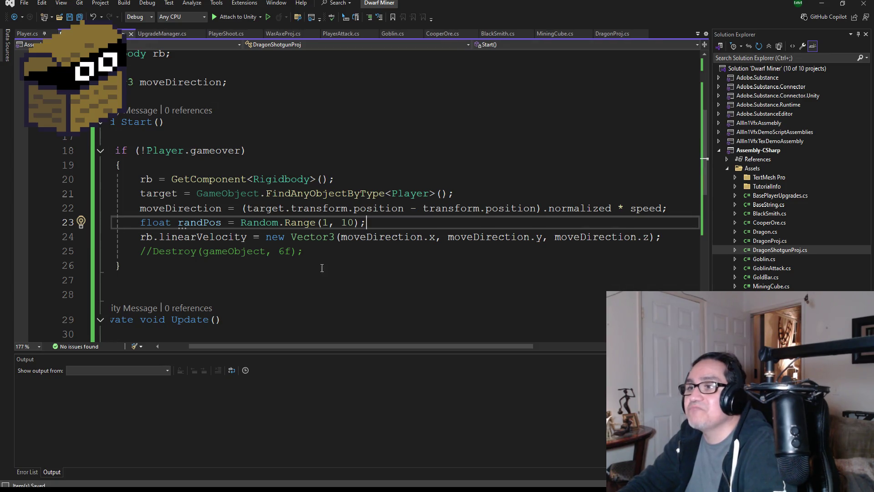
# Add + randPos after moveDirection.x on line 24.
pyautogui.click(443, 238)
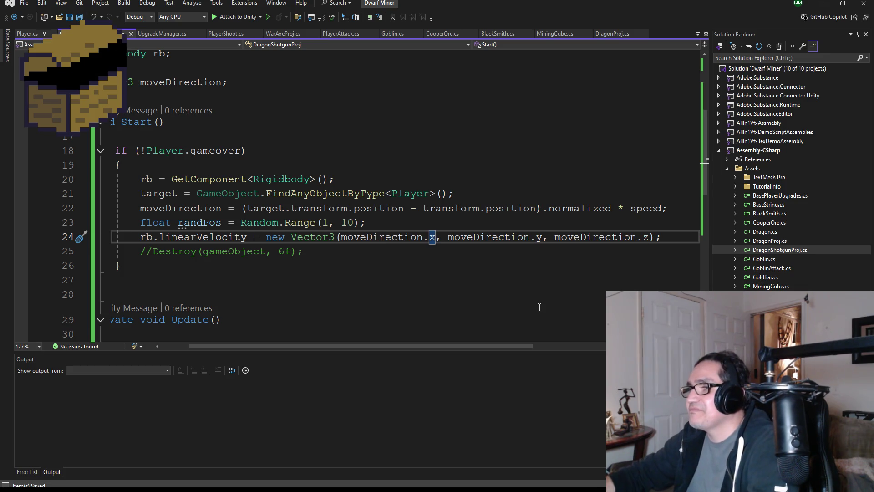
pyautogui.write('+ randPos')
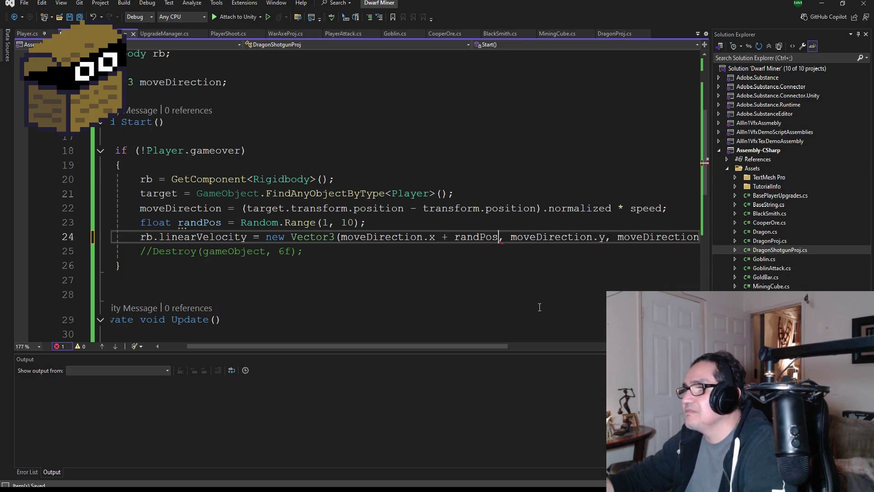
pyautogui.press('Right')
pyautogui.press('Right')
pyautogui.press('Right')
pyautogui.press('Right')
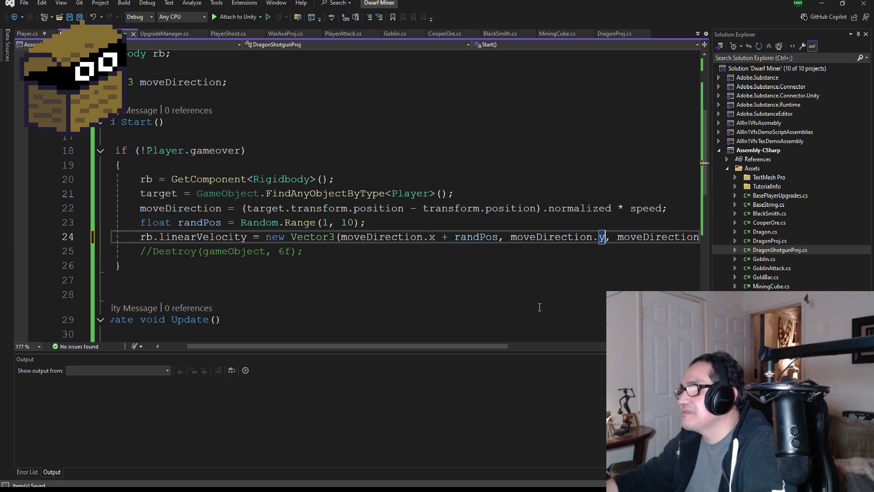
# Add + randPos after moveDirection.y too and save the script.
pyautogui.write('Rand')
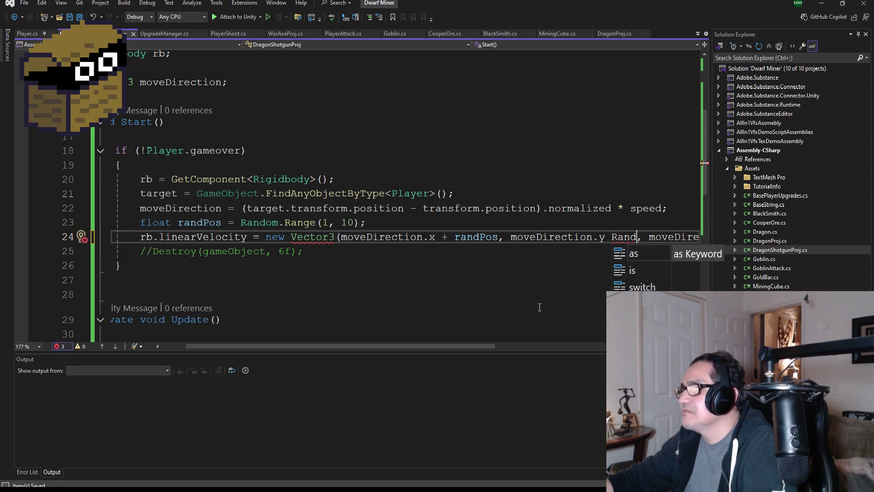
pyautogui.press('BackSpace')
pyautogui.press('BackSpace')
pyautogui.press('BackSpace')
pyautogui.write('rand')
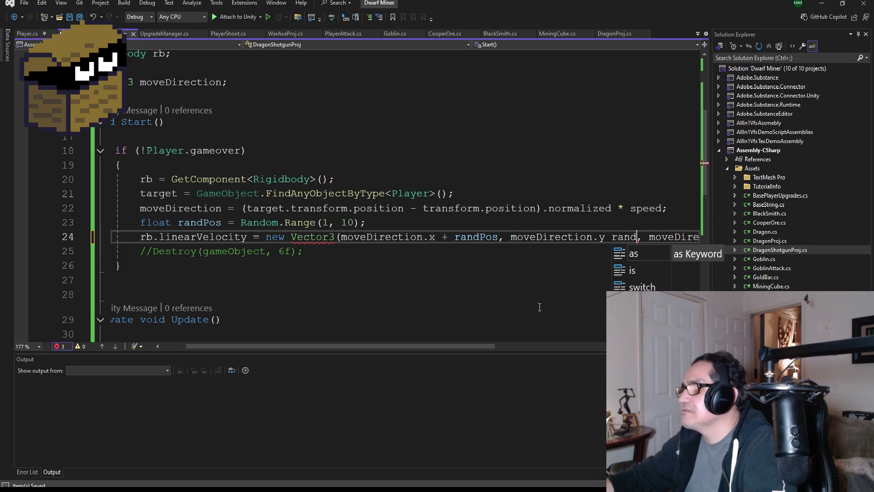
pyautogui.press('BackSpace')
pyautogui.press('BackSpace')
pyautogui.press('BackSpace')
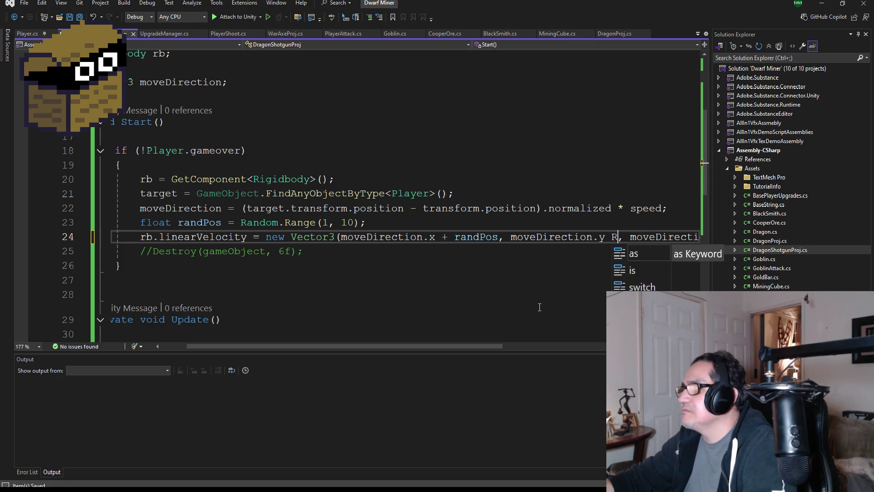
pyautogui.press('Escape')
pyautogui.write('+ R')
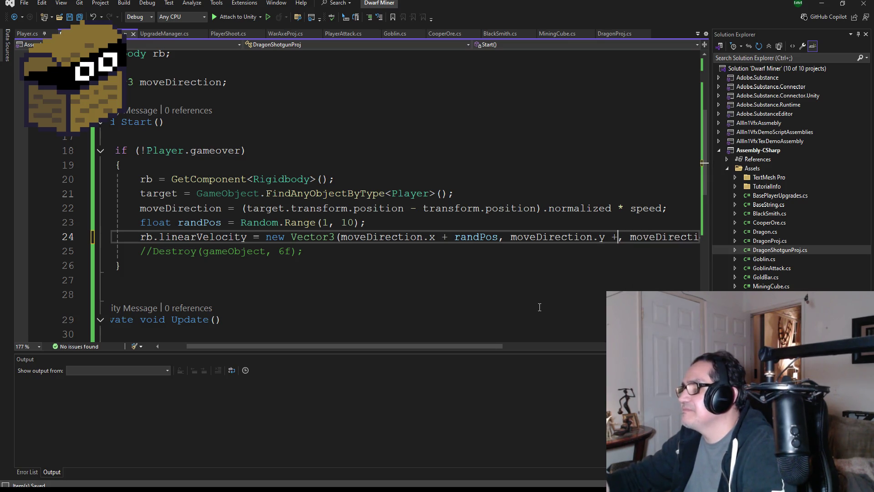
pyautogui.write('an')
pyautogui.press('BackSpace')
pyautogui.press('BackSpace')
pyautogui.press('BackSpace')
pyautogui.write('rand')
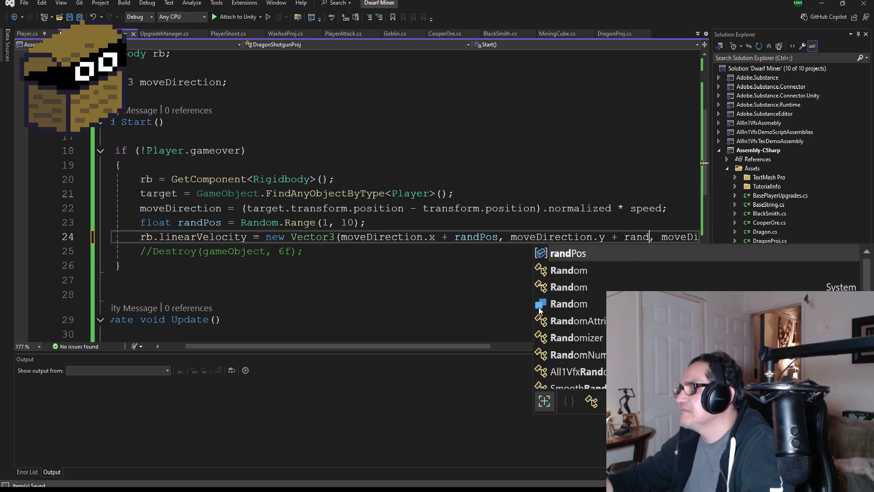
pyautogui.press('Tab')
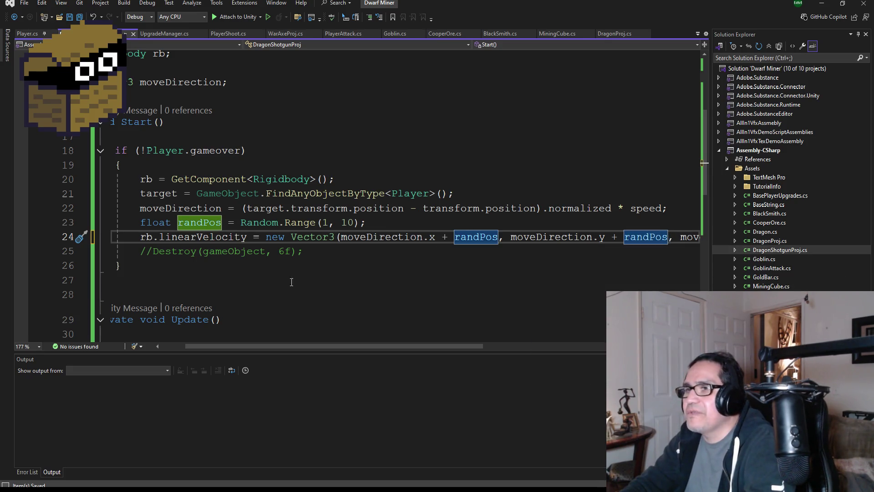
pyautogui.click(74, 17)
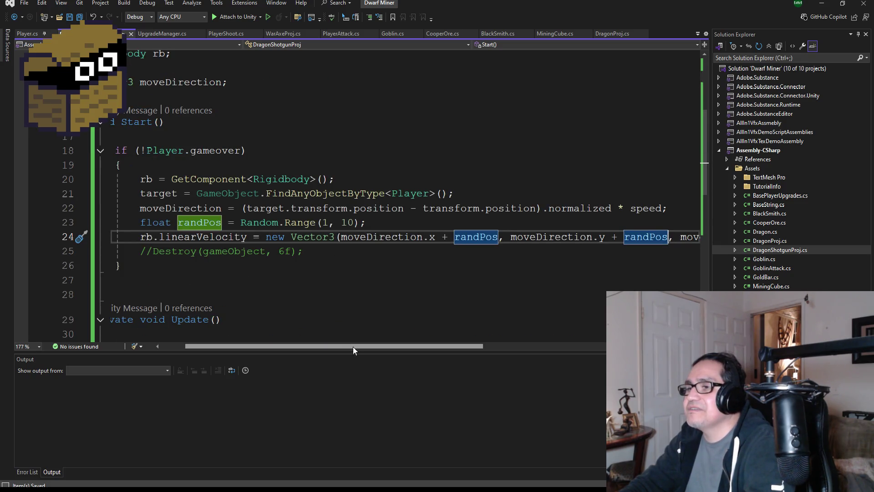
pyautogui.hscroll(-2, 353, 346)
pyautogui.scroll(-4, 275, 238)
pyautogui.scroll(8, 275, 239)
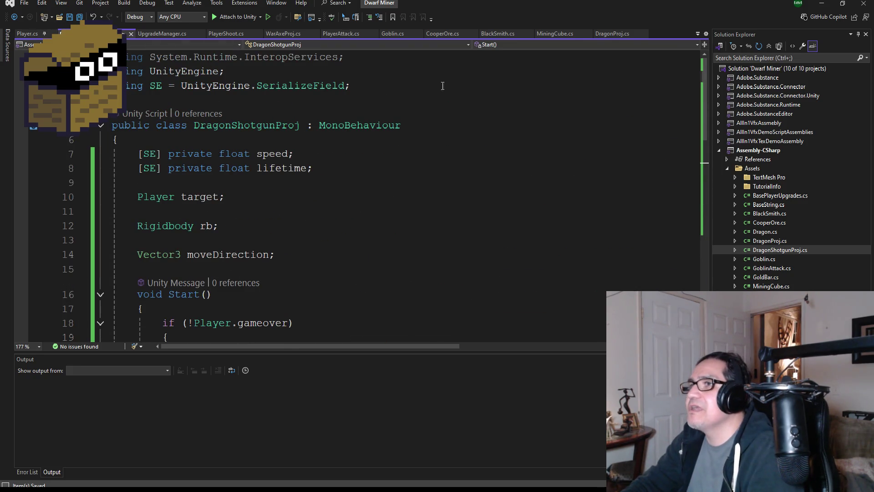
# Open Dragon.cs and place the cursor after ShootFire's closing brace.
pyautogui.click(775, 244)
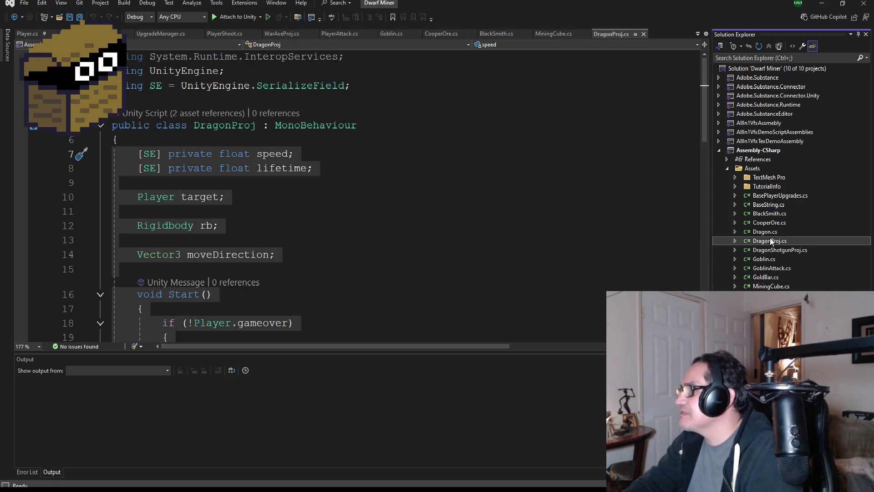
pyautogui.click(773, 231)
pyautogui.scroll(-12, 358, 245)
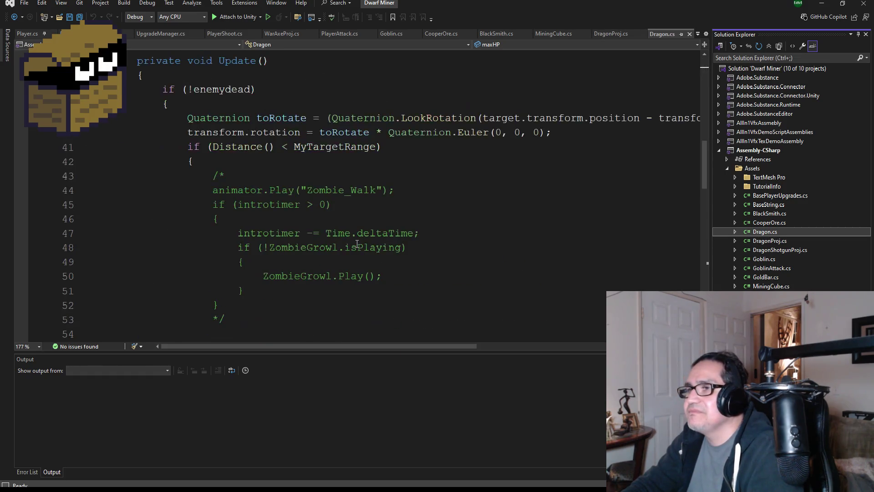
pyautogui.scroll(-5, 358, 245)
pyautogui.scroll(6, 372, 250)
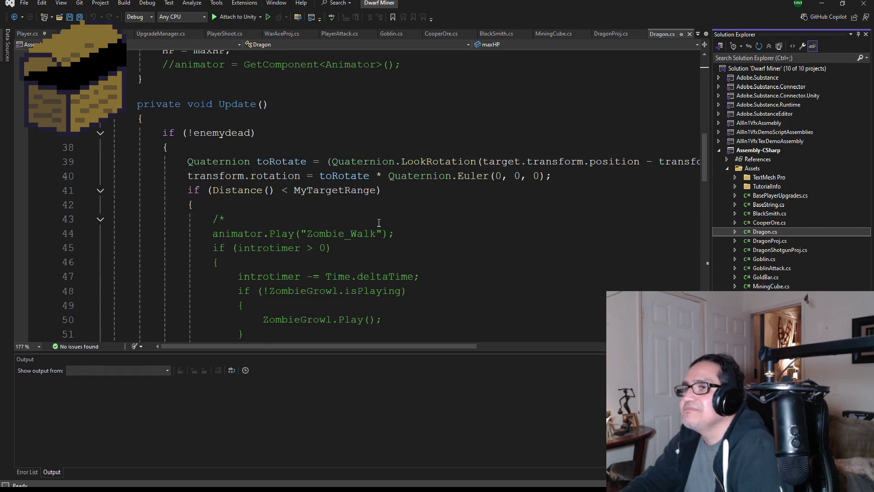
pyautogui.scroll(-7, 414, 232)
pyautogui.scroll(-7, 413, 232)
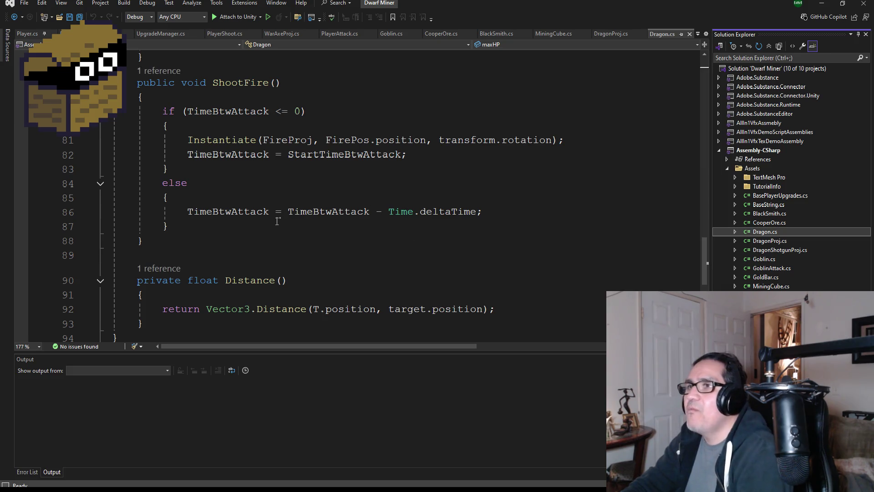
pyautogui.click(179, 240)
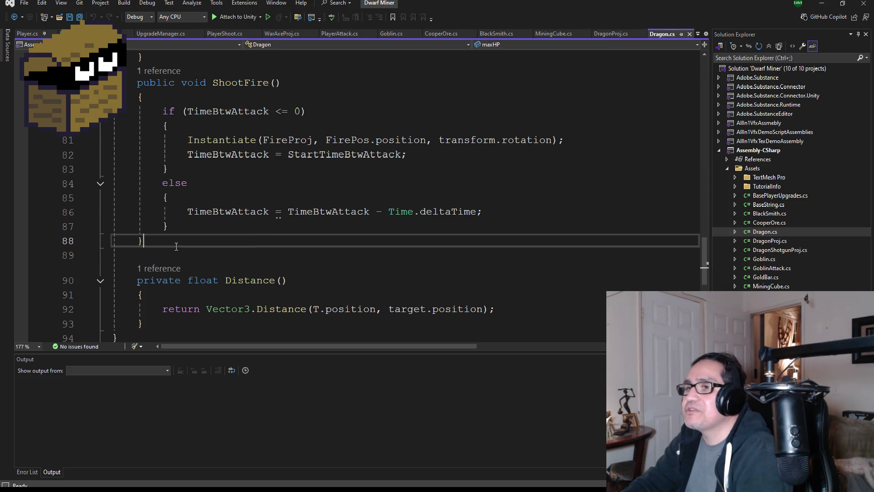
pyautogui.scroll(5, 294, 247)
pyautogui.scroll(4, 294, 247)
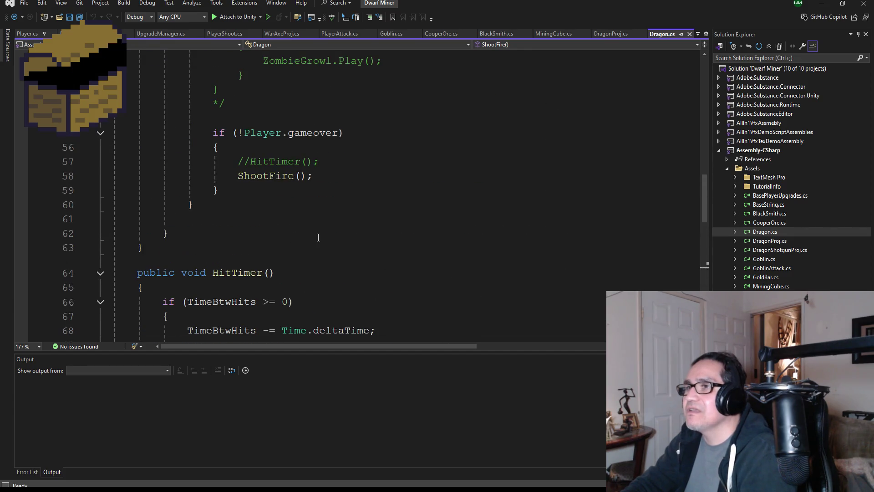
pyautogui.scroll(-7, 326, 243)
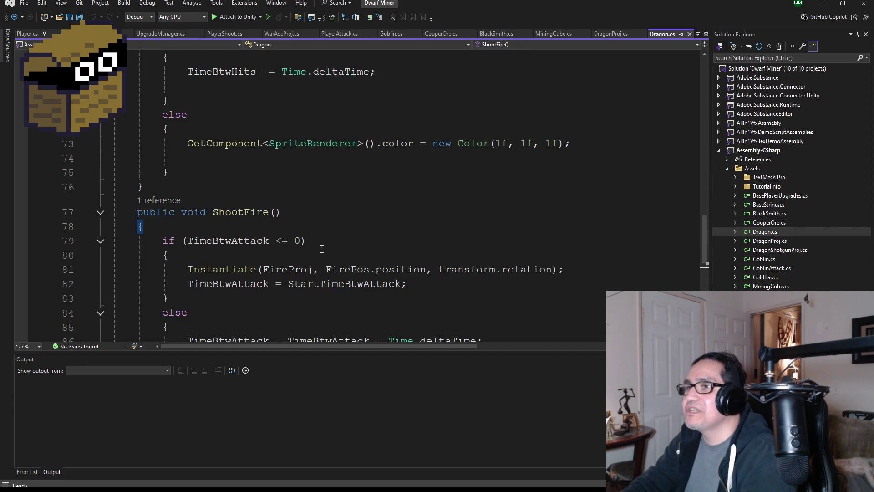
pyautogui.scroll(-1, 318, 250)
# Declare public void ShotgunFire() below ShootFire with an empty body.
pyautogui.press('Return')
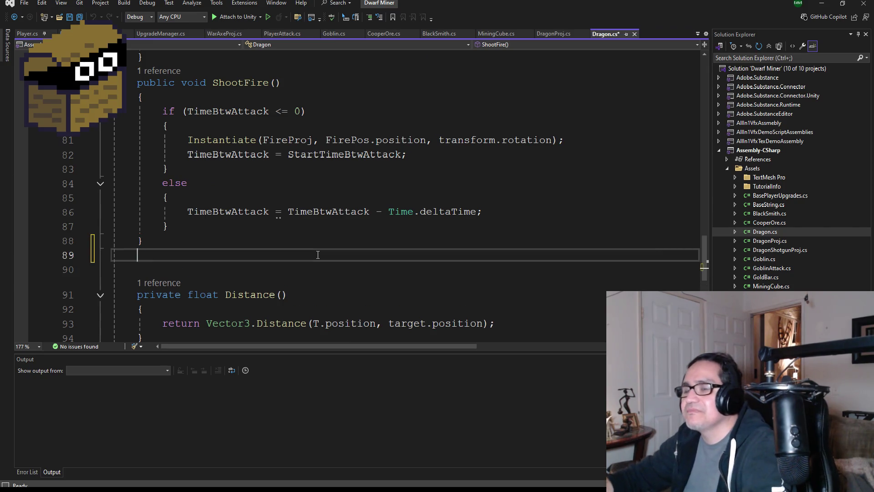
pyautogui.write('pub')
pyautogui.press('BackSpace')
pyautogui.press('BackSpace')
pyautogui.press('BackSpace')
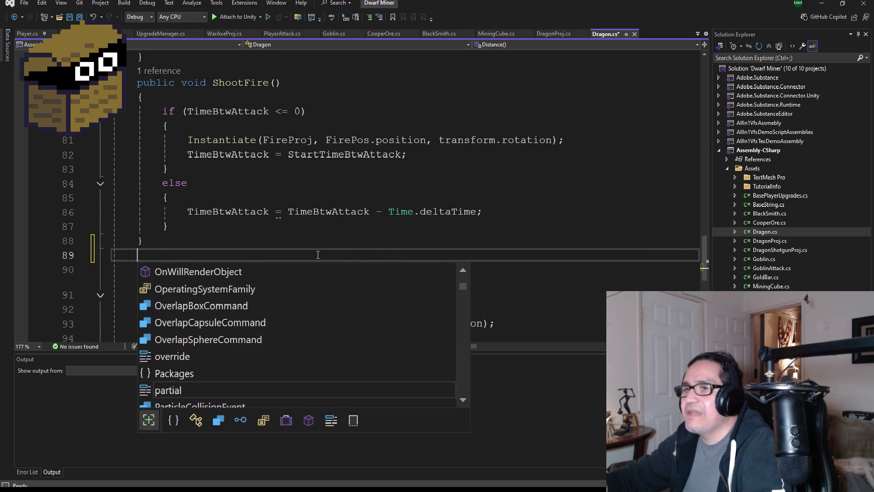
pyautogui.write('public')
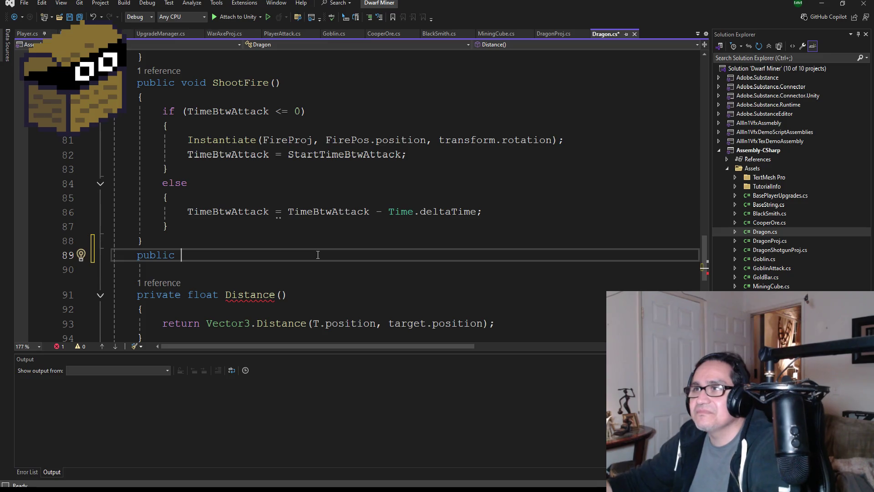
pyautogui.write('void')
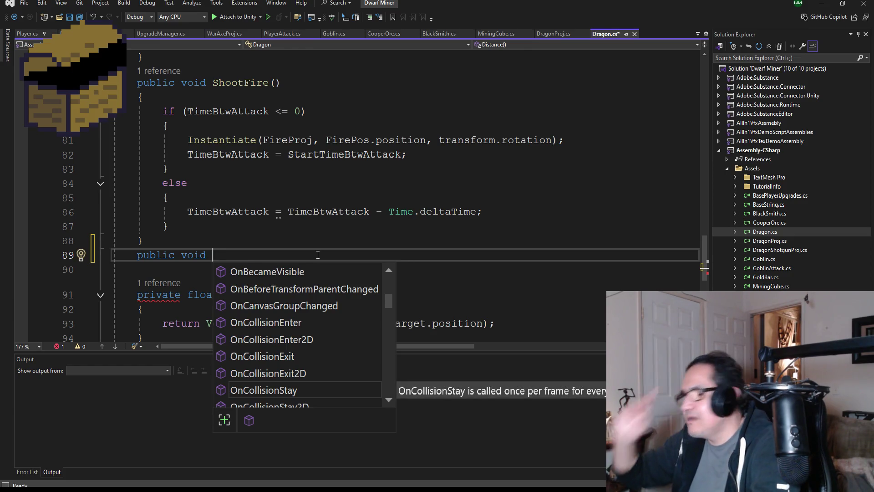
pyautogui.write('Shotgun(')
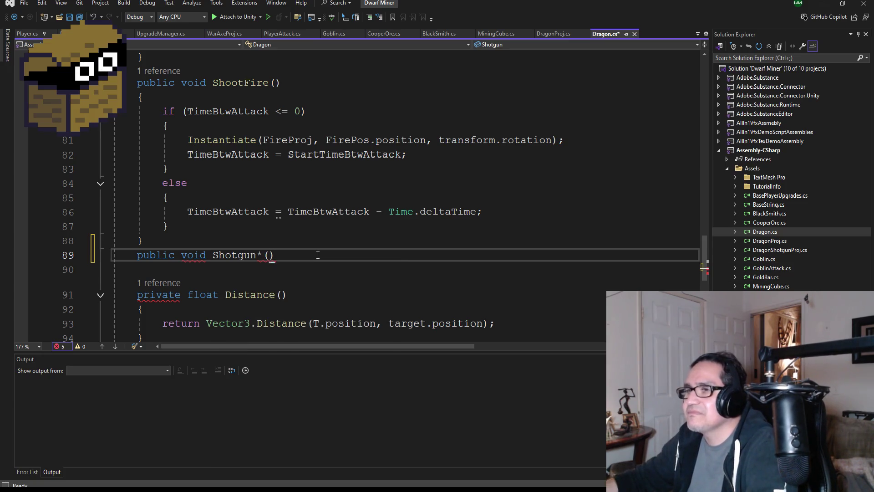
pyautogui.press('BackSpace')
pyautogui.write('Fire(')
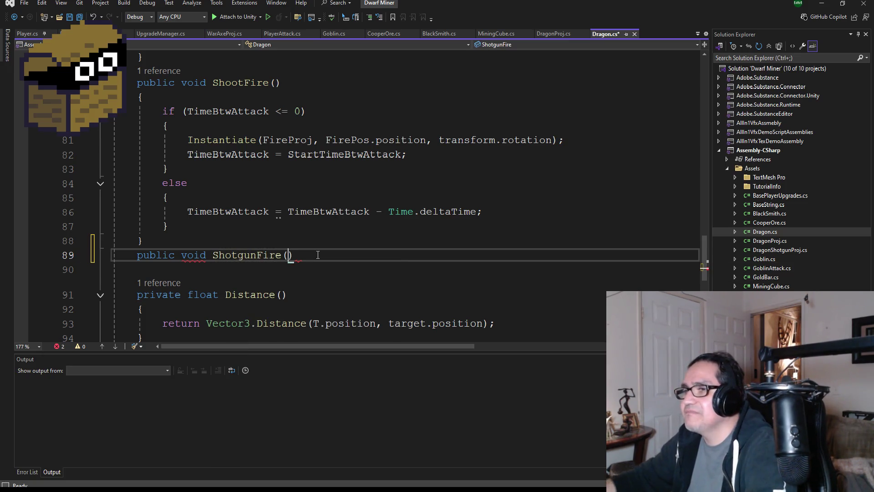
pyautogui.write(')')
pyautogui.press('Return')
pyautogui.press('Return')
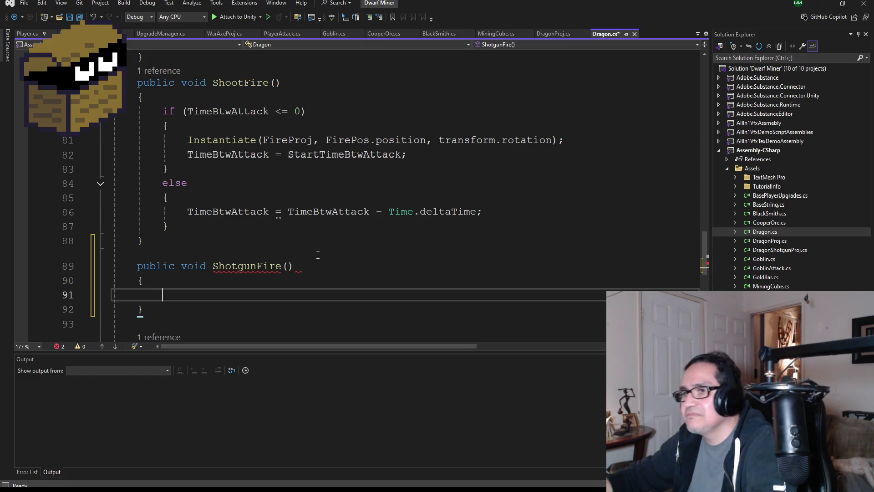
pyautogui.scroll(1, 313, 249)
pyautogui.scroll(20, 319, 243)
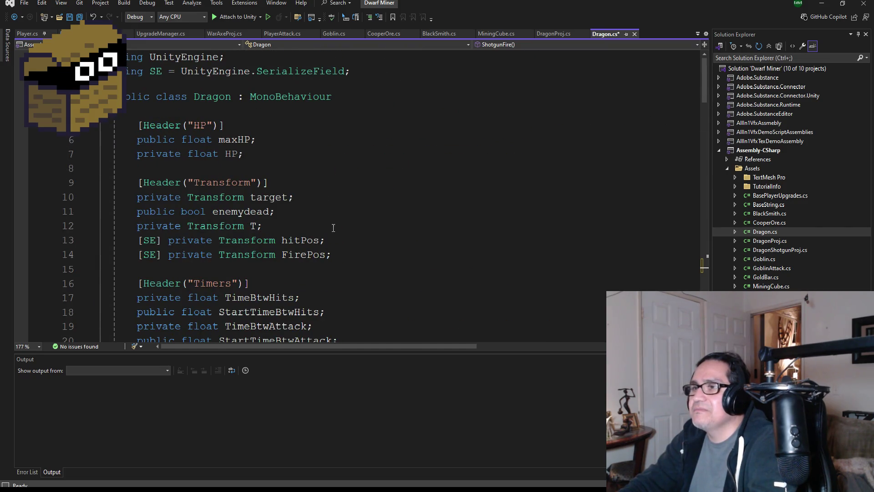
# Declare a serialized private GameObject ShotgunProj field below FireProj in Dragon.cs and save.
pyautogui.scroll(-4, 333, 227)
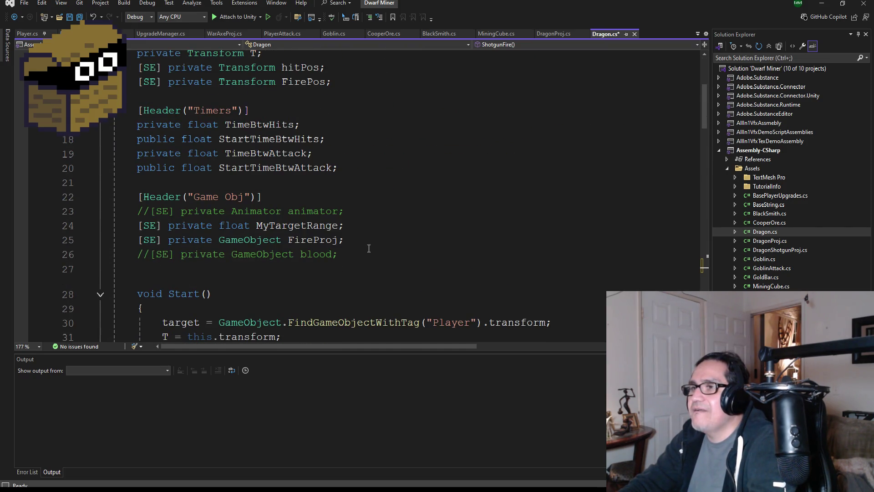
pyautogui.click(371, 240)
pyautogui.press('Return')
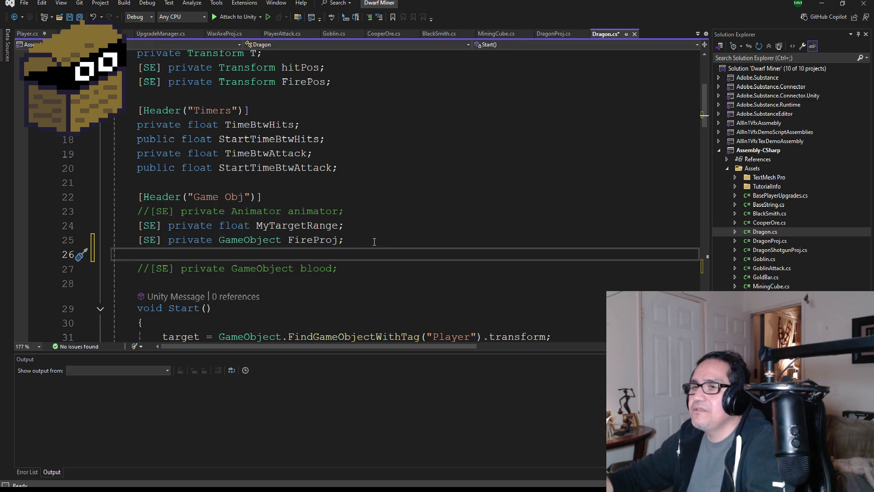
pyautogui.write('[SE] ')
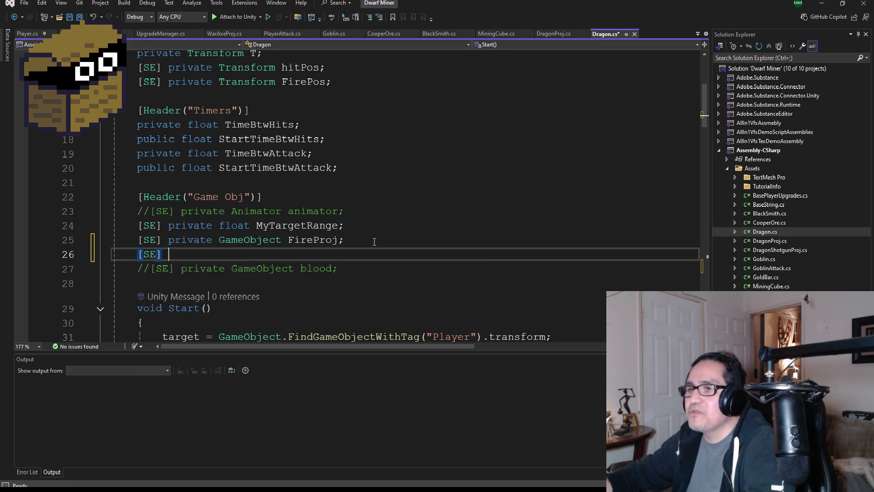
pyautogui.write('pri')
pyautogui.press('BackSpace')
pyautogui.write('ri')
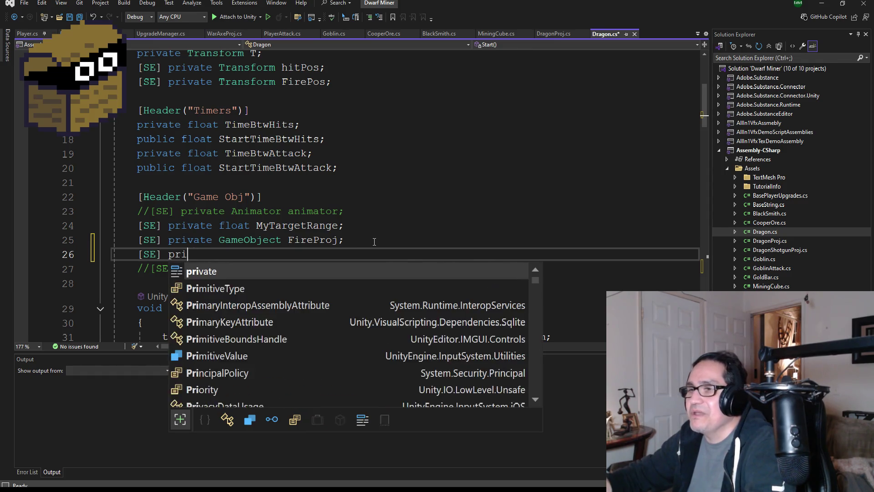
pyautogui.write('vate Ga')
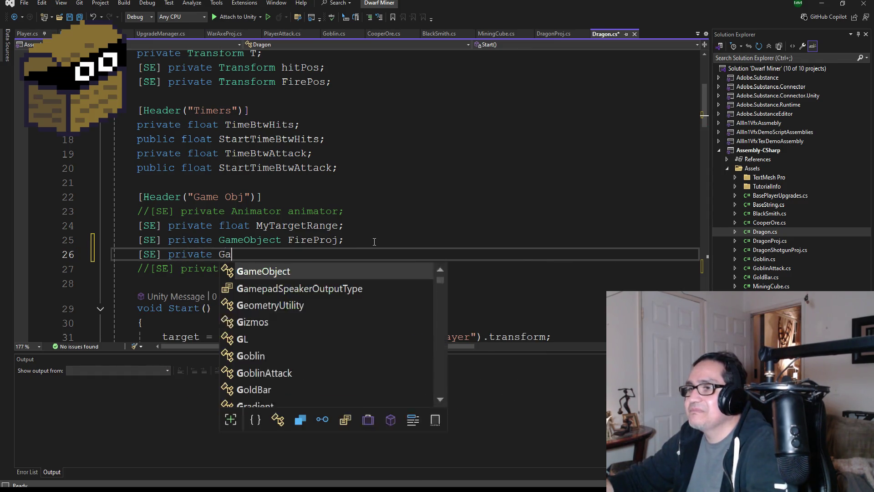
pyautogui.write('meObject Shotg')
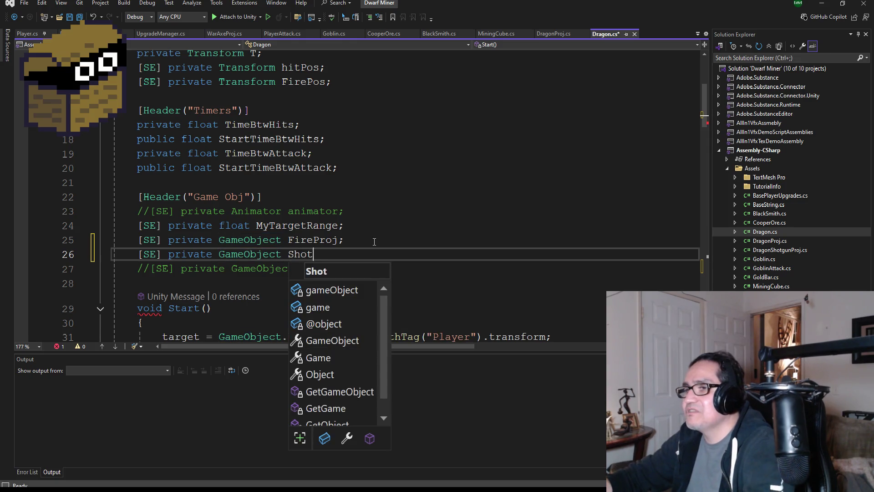
pyautogui.write('unProj;')
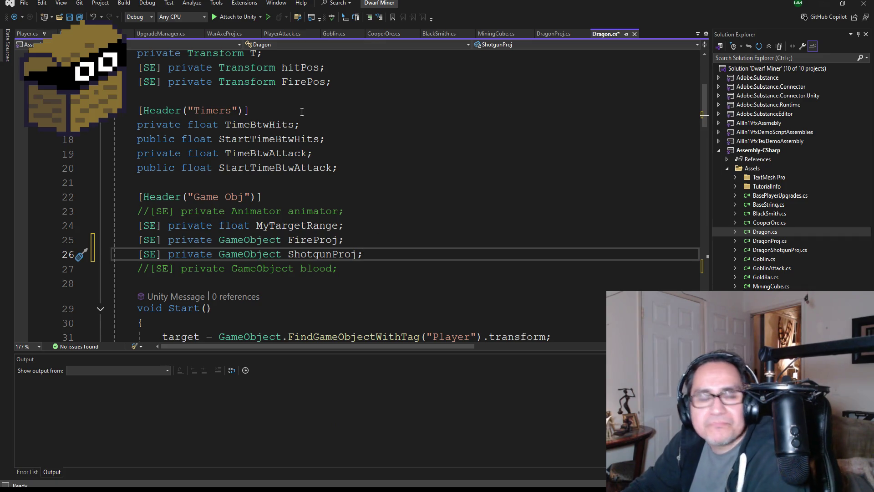
pyautogui.hotkey('ctrl', 's')
pyautogui.scroll(-8, 328, 272)
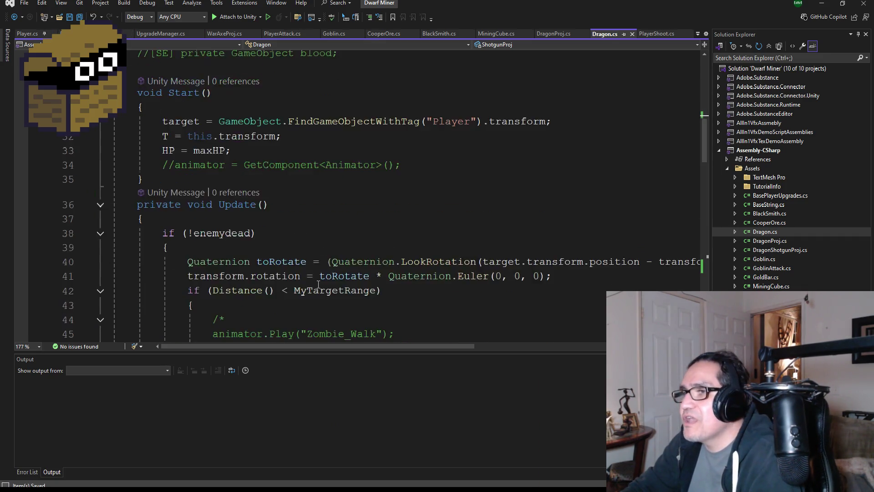
# Copy ShootFire's if/else timer block into the empty ShotgunFire method.
pyautogui.scroll(-11, 327, 271)
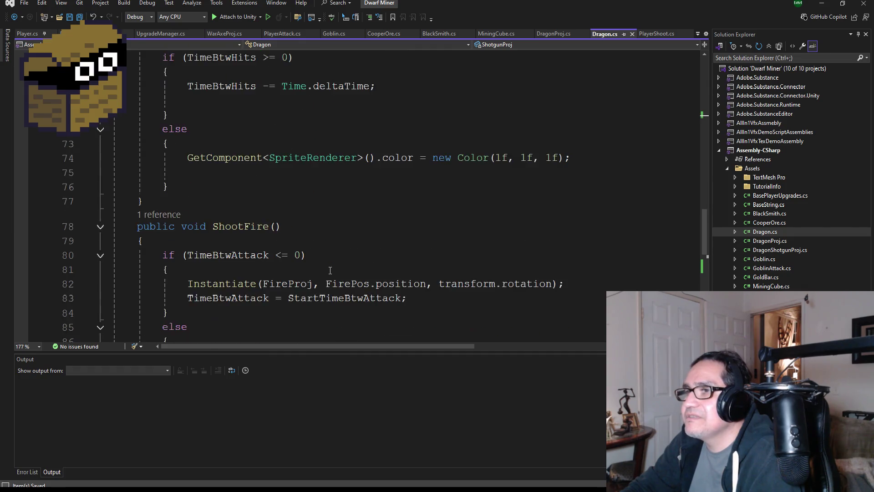
pyautogui.scroll(-2, 329, 271)
pyautogui.scroll(2, 329, 261)
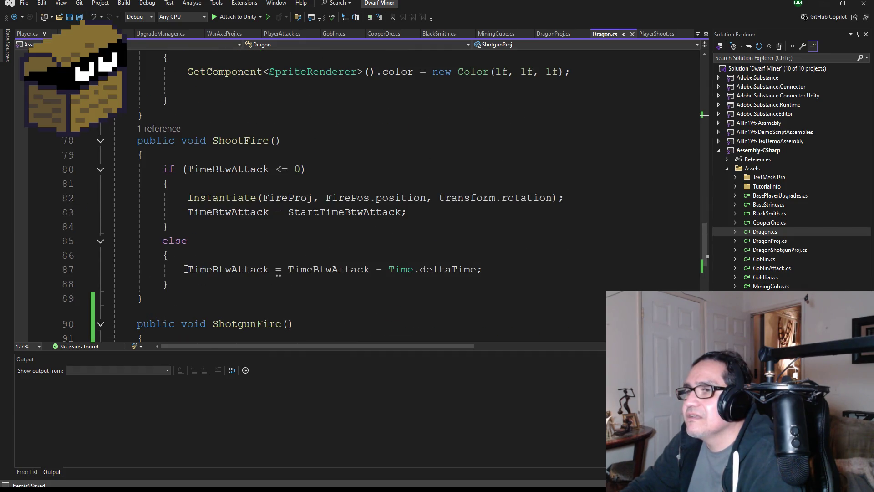
pyautogui.scroll(-1, 186, 269)
pyautogui.moveTo(207, 241)
pyautogui.mouseDown()
pyautogui.moveTo(112, 140)
pyautogui.moveTo(113, 126)
pyautogui.mouseUp()
pyautogui.hotkey('ctrl', 'c')
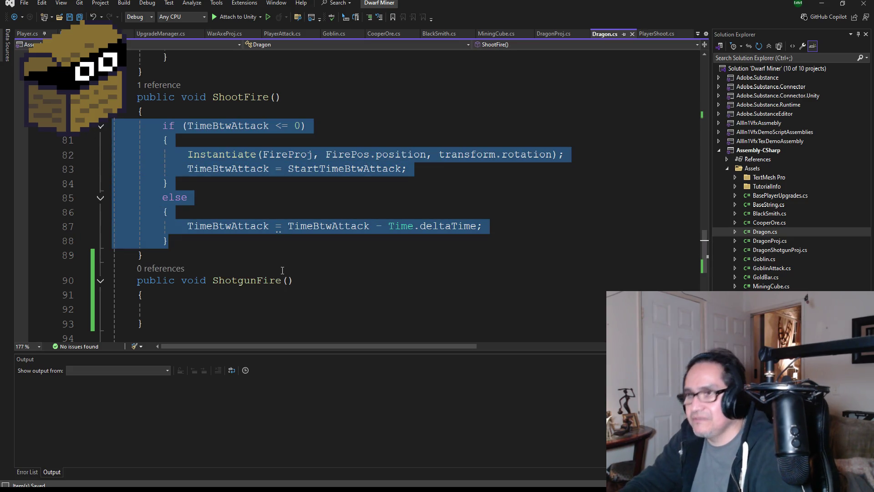
pyautogui.scroll(-1, 279, 276)
pyautogui.click(193, 261)
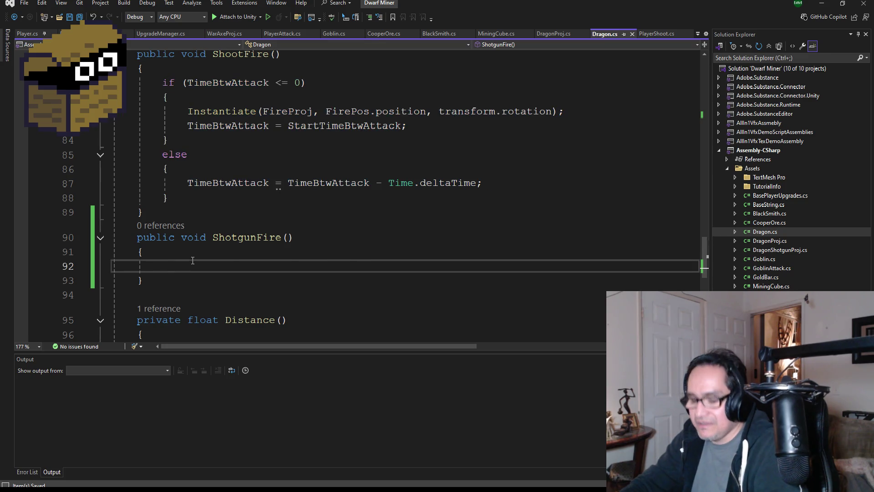
pyautogui.hotkey('ctrl', 'v')
pyautogui.scroll(-1, 293, 263)
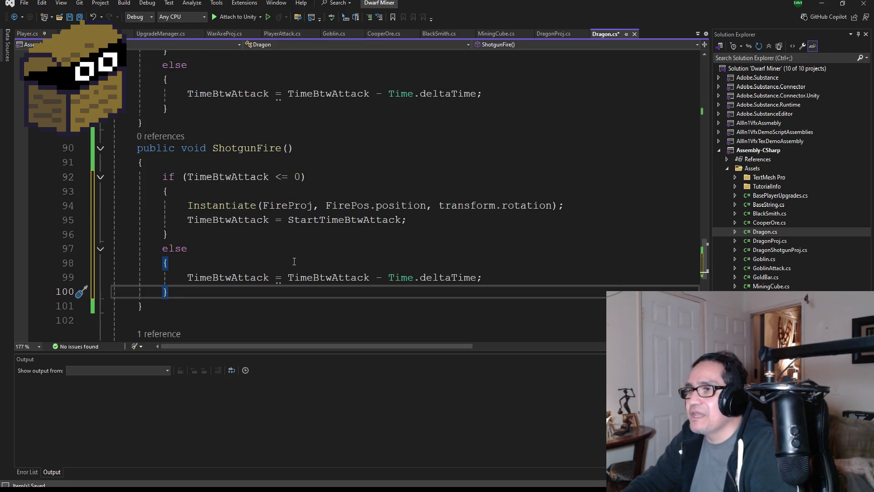
# Replace FireProj with ShotgunProj in the pasted Instantiate call and save all files.
pyautogui.doubleClick(282, 210)
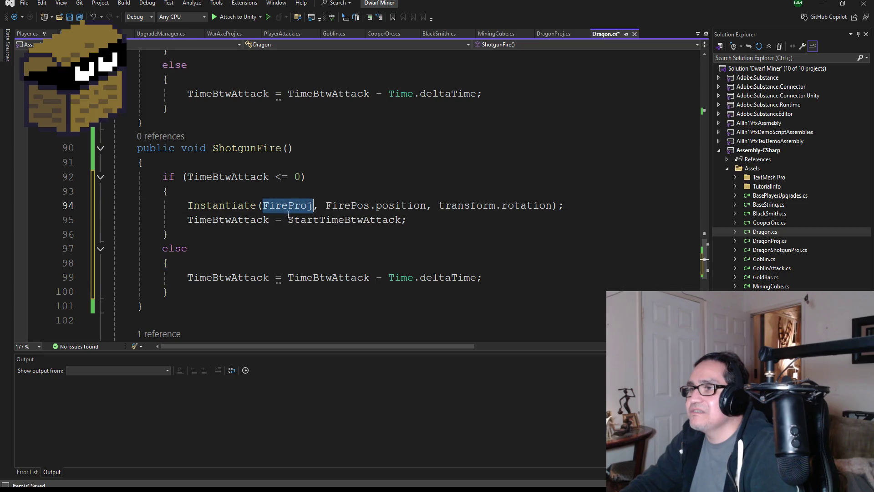
pyautogui.write('Sho')
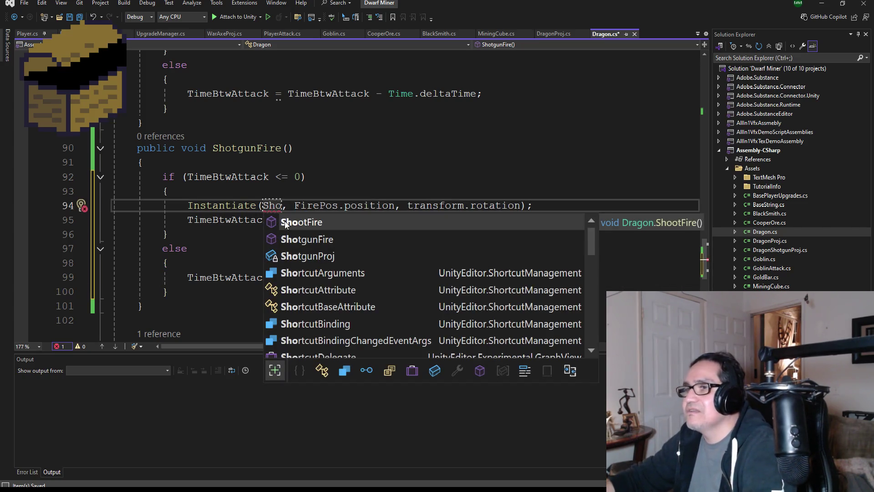
pyautogui.press('Tab')
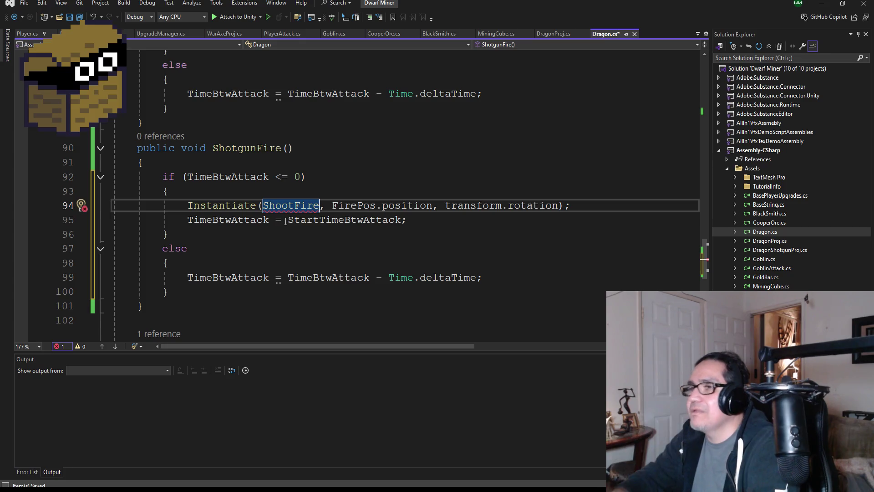
pyautogui.press('BackSpace')
pyautogui.press('BackSpace')
pyautogui.press('BackSpace')
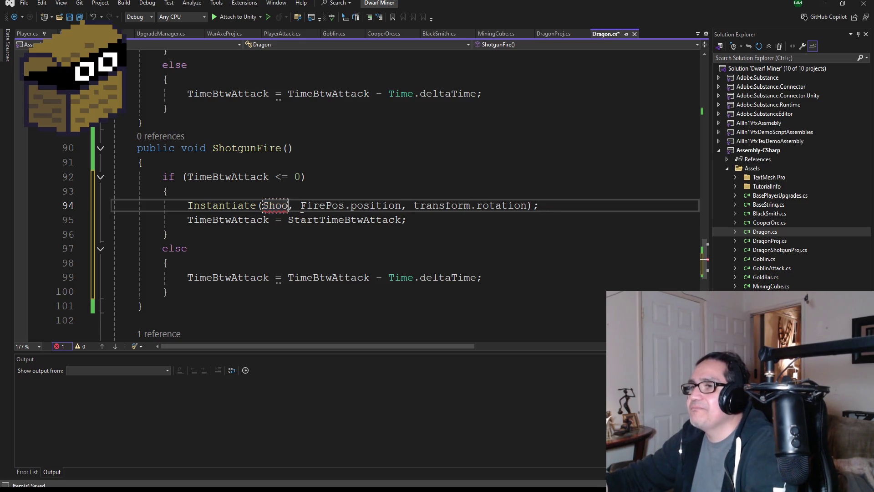
pyautogui.write('hot')
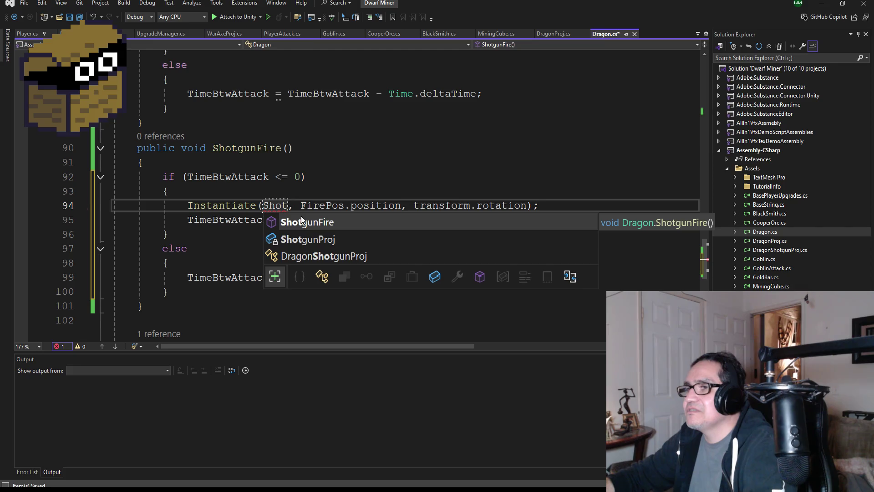
pyautogui.press('Down')
pyautogui.press('Tab')
pyautogui.hotkey('ctrl', 'w')
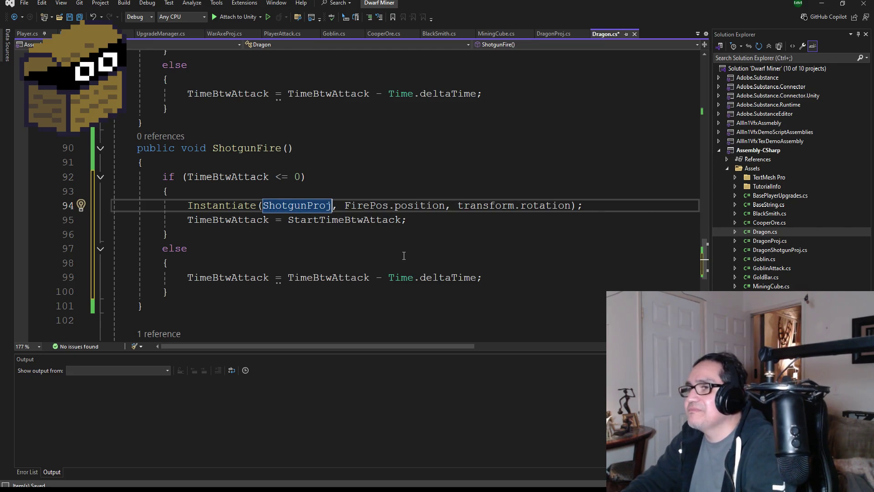
pyautogui.click(405, 227)
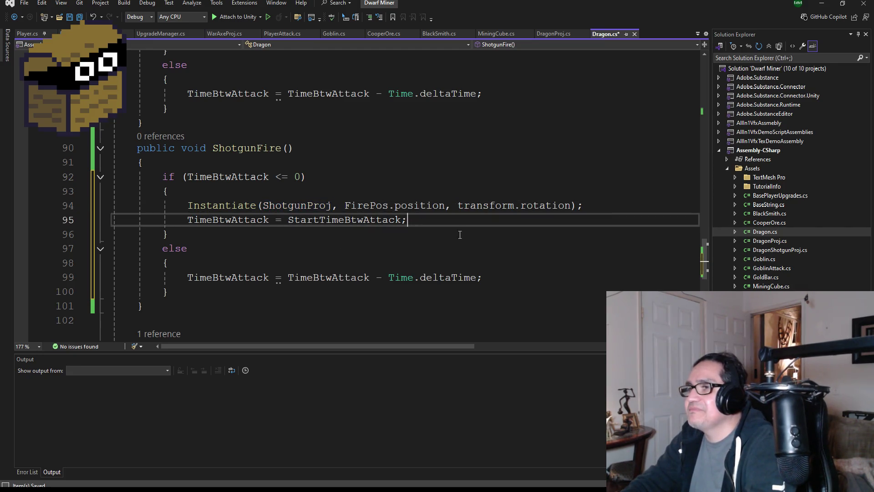
pyautogui.click(80, 18)
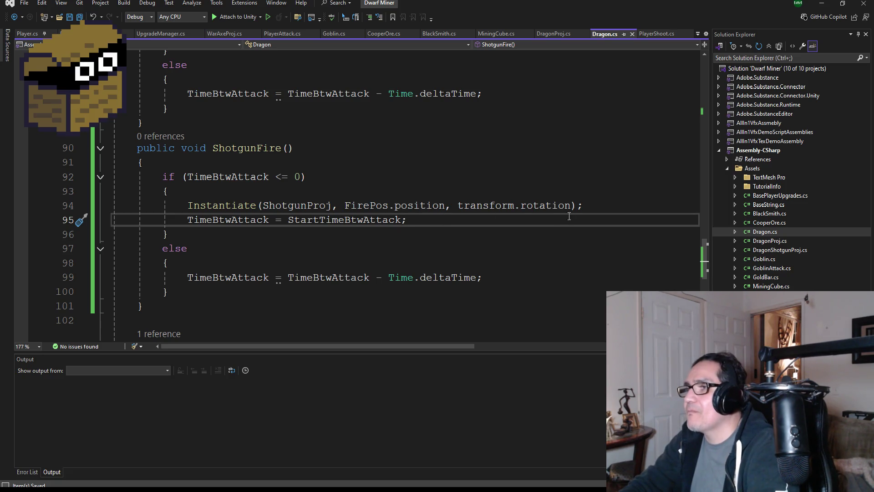
pyautogui.moveTo(585, 207); pyautogui.dragTo(201, 208)
pyautogui.hotkey('ctrl', 'c')
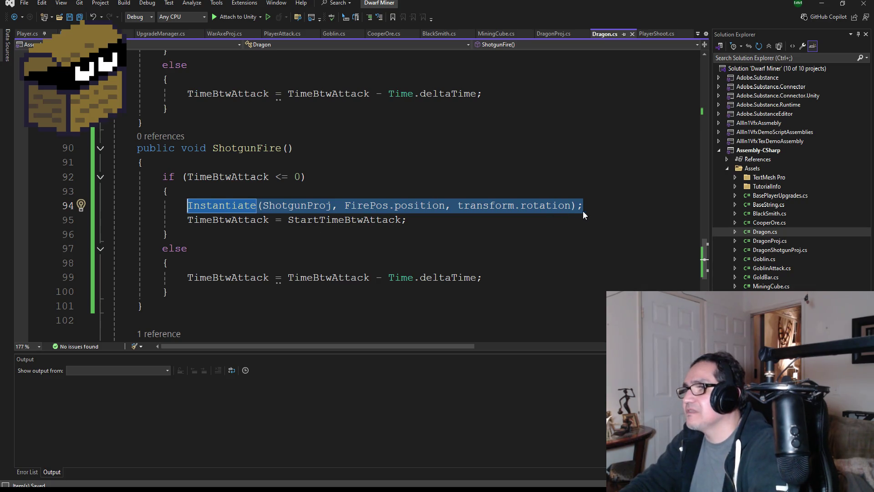
# Paste the Instantiate(ShotgunProj, FirePos.position, transform.rotation) line twice more, giving three spawns.
pyautogui.click(616, 209)
pyautogui.press('Return')
pyautogui.hotkey('ctrl', 'v')
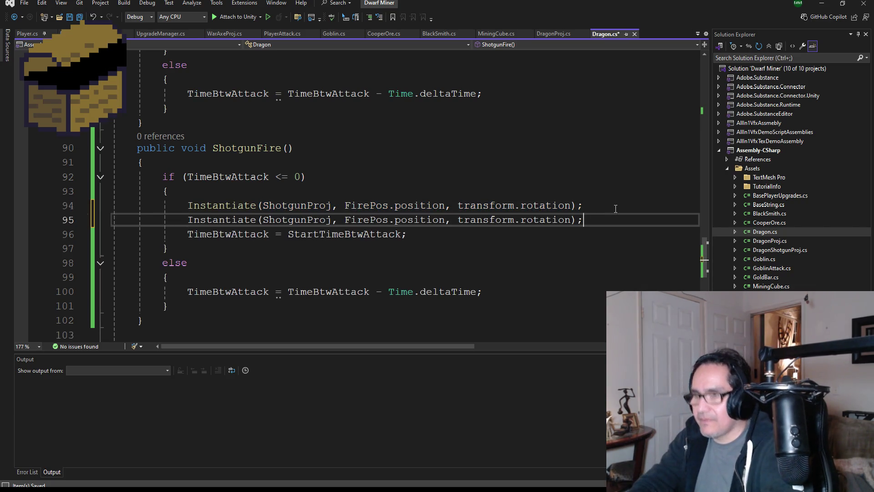
pyautogui.press('Return')
pyautogui.hotkey('ctrl', 'v')
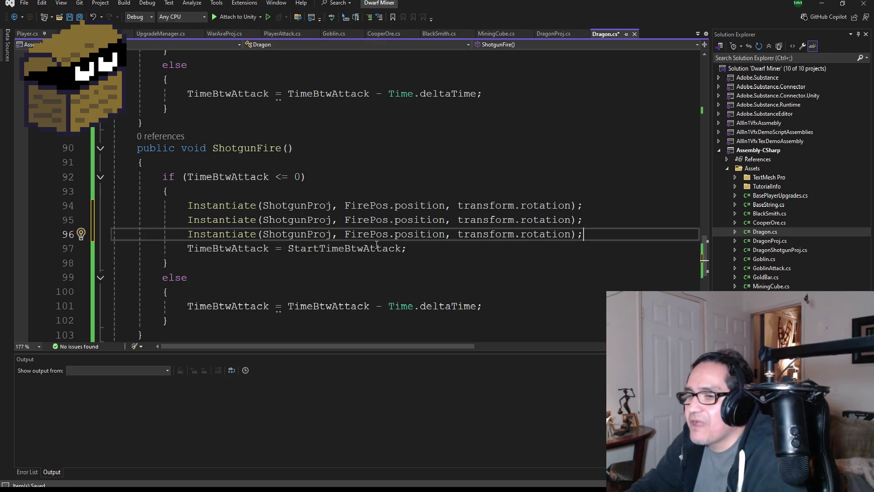
pyautogui.moveTo(257, 490)
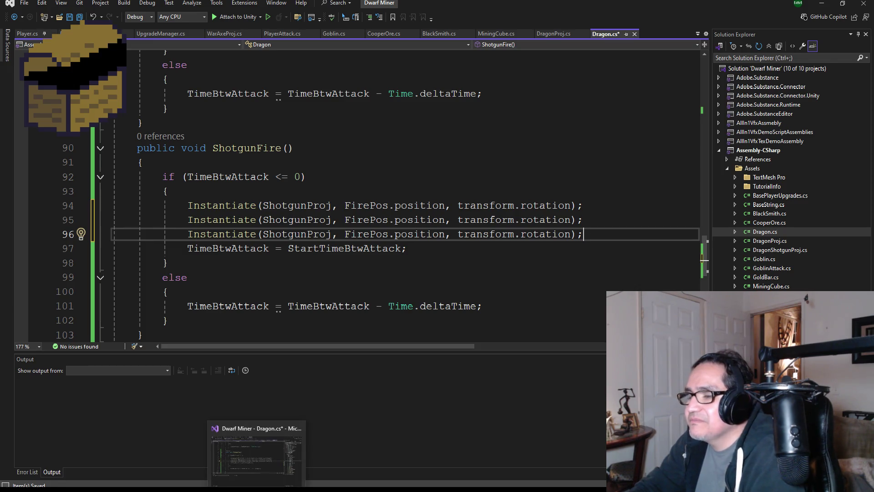
pyautogui.click(78, 460)
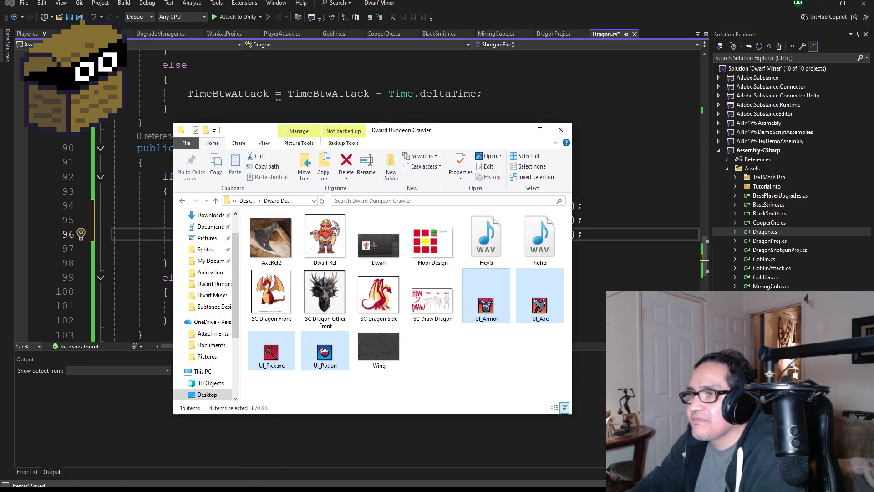
pyautogui.scroll(2, 209, 291)
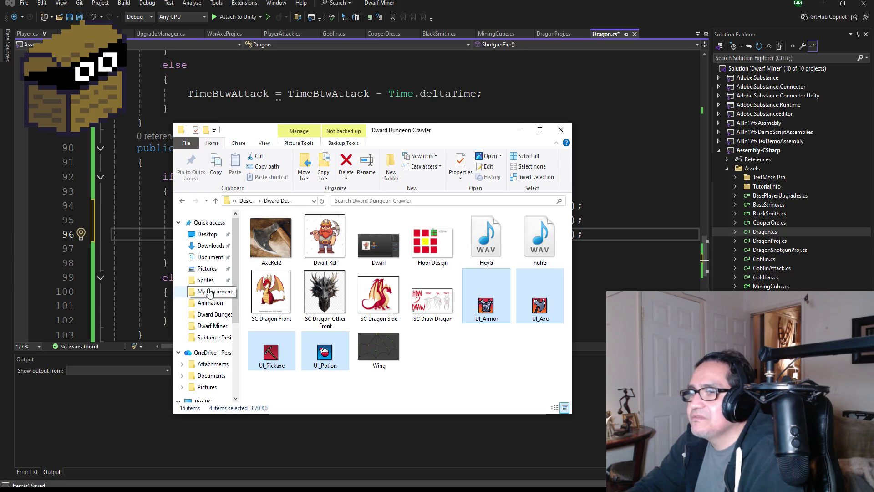
pyautogui.click(211, 291)
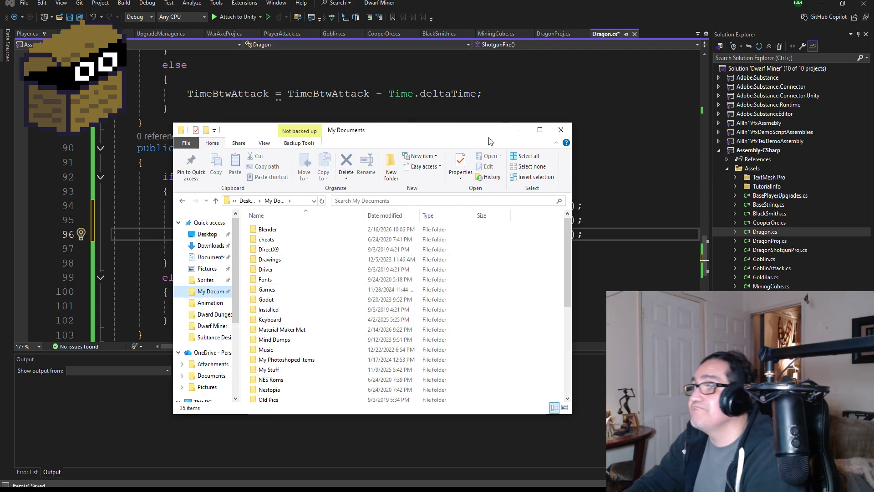
pyautogui.click(518, 130)
pyautogui.scroll(12, 249, 236)
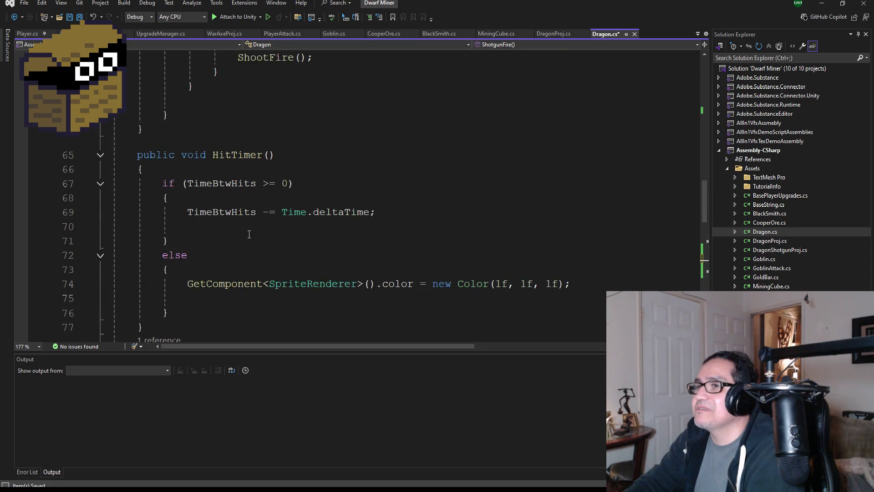
# Comment out ShootFire() in Update, call ShotgunFire() below it, and save Dragon.cs.
pyautogui.click(240, 230)
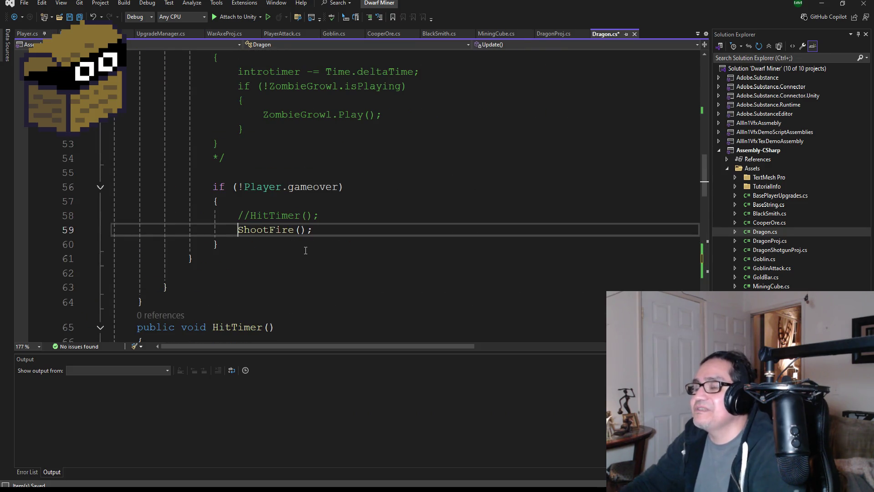
pyautogui.write('//')
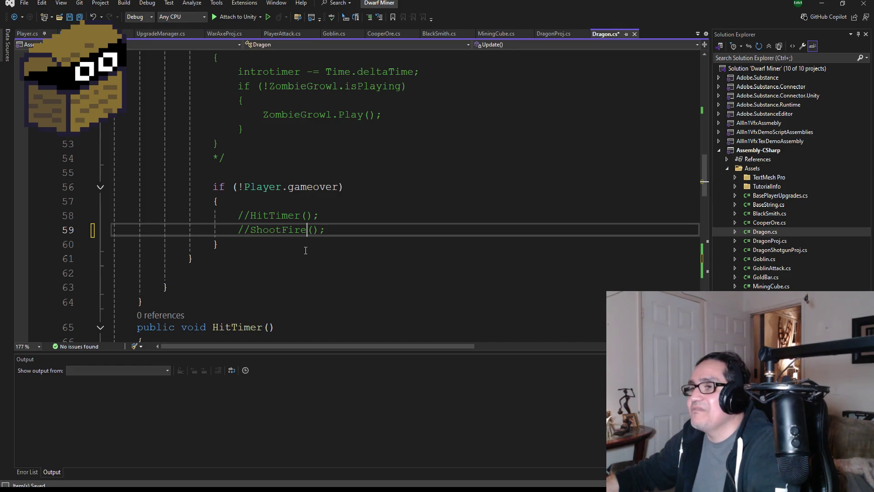
pyautogui.press('Return')
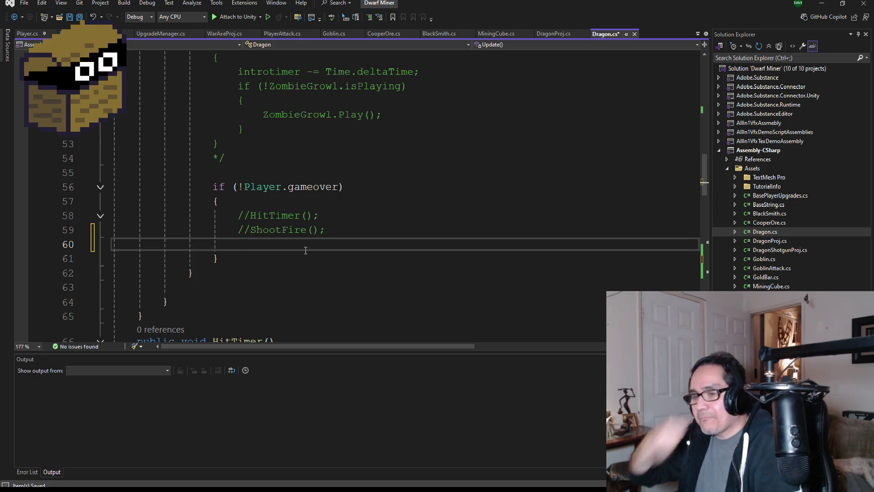
pyautogui.write('Shog')
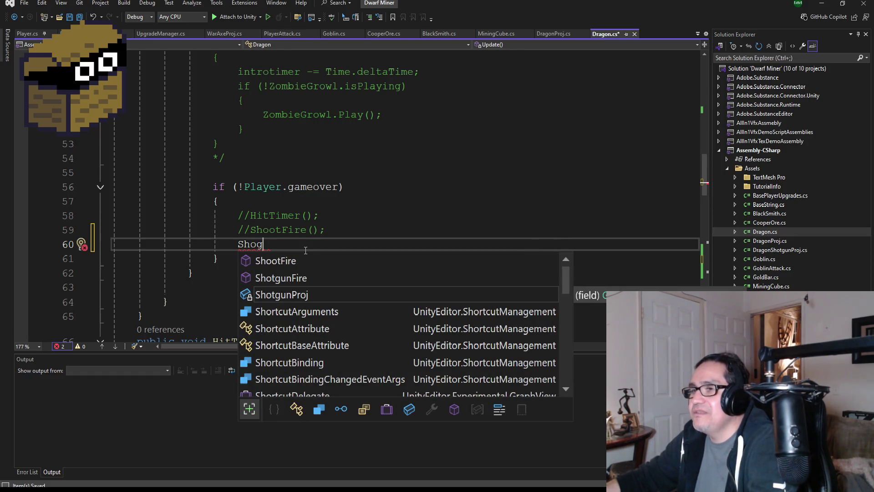
pyautogui.press('Up')
pyautogui.press('Tab')
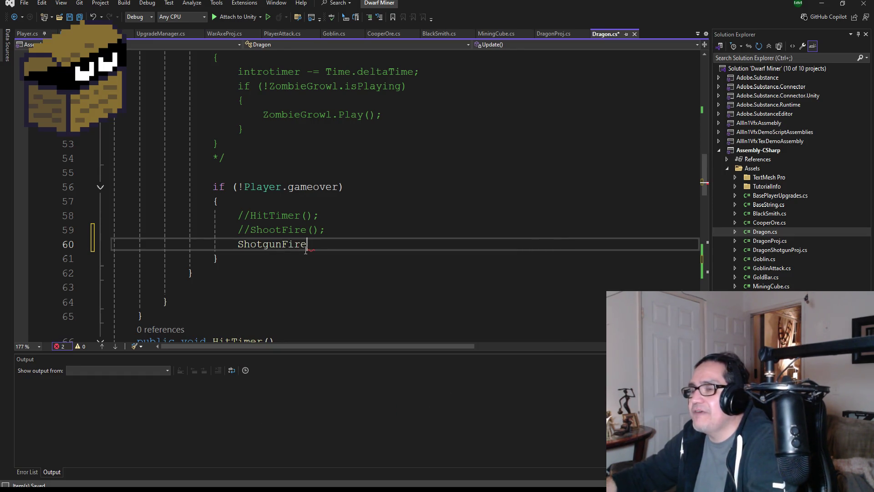
pyautogui.write('();')
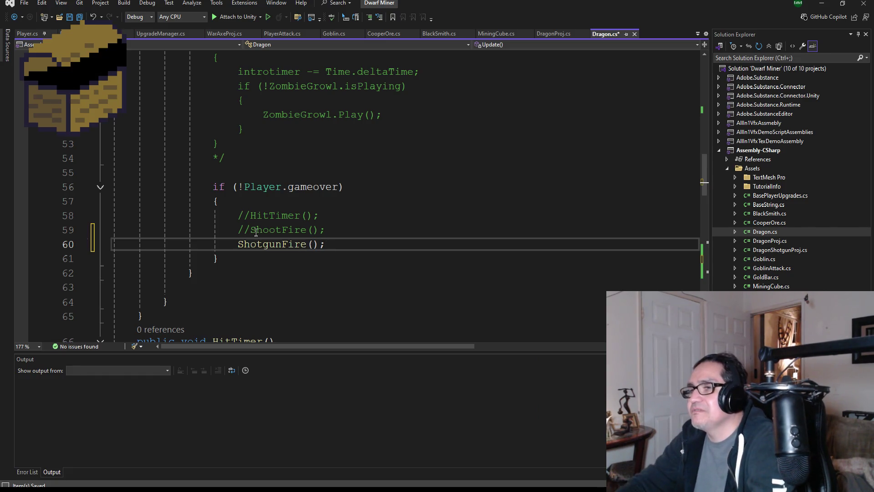
pyautogui.scroll(-2, 306, 250)
pyautogui.click(79, 17)
pyautogui.scroll(-15, 353, 189)
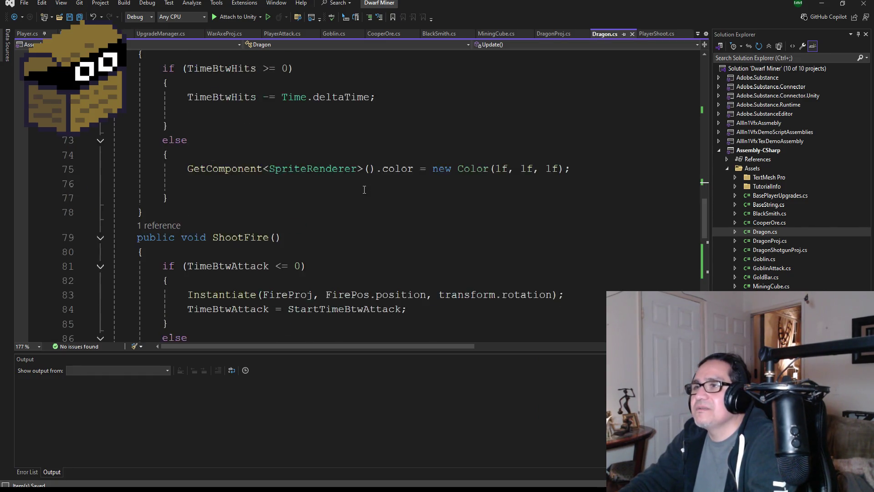
pyautogui.scroll(5, 353, 189)
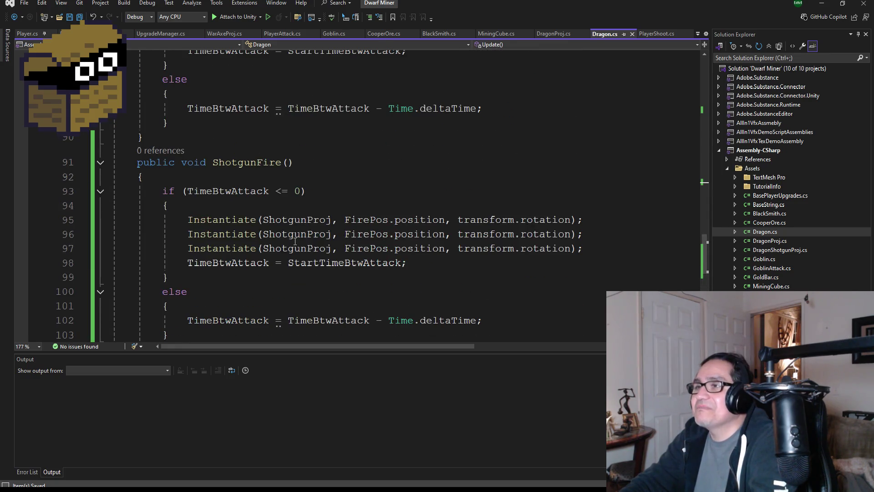
pyautogui.click(815, 6)
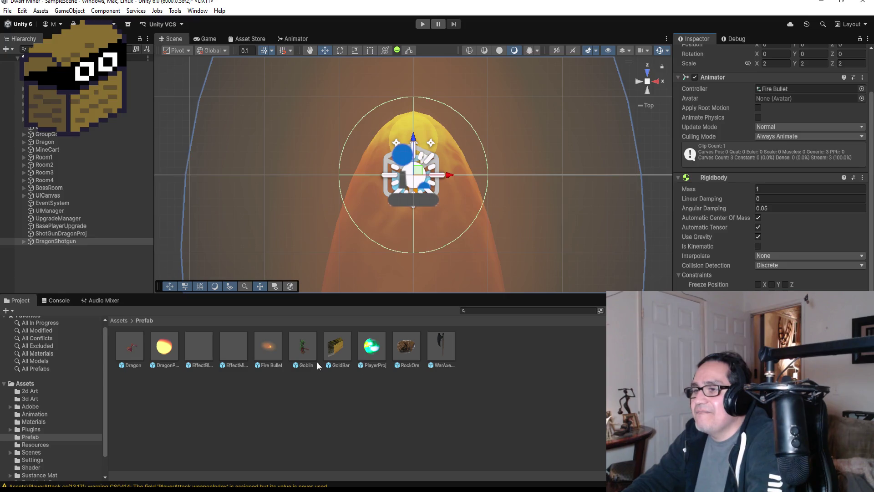
# Make DragonShotgun a prefab by dragging it into the Assets/Prefab folder.
pyautogui.scroll(-5, 775, 182)
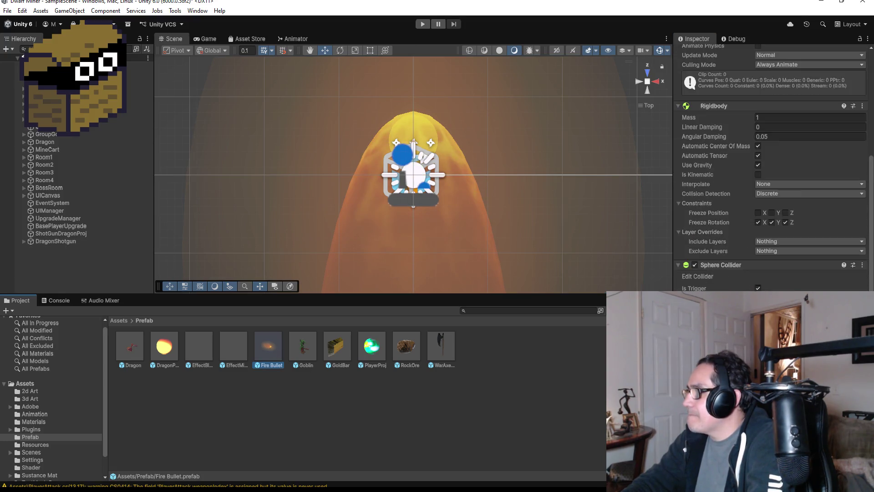
pyautogui.click(67, 241)
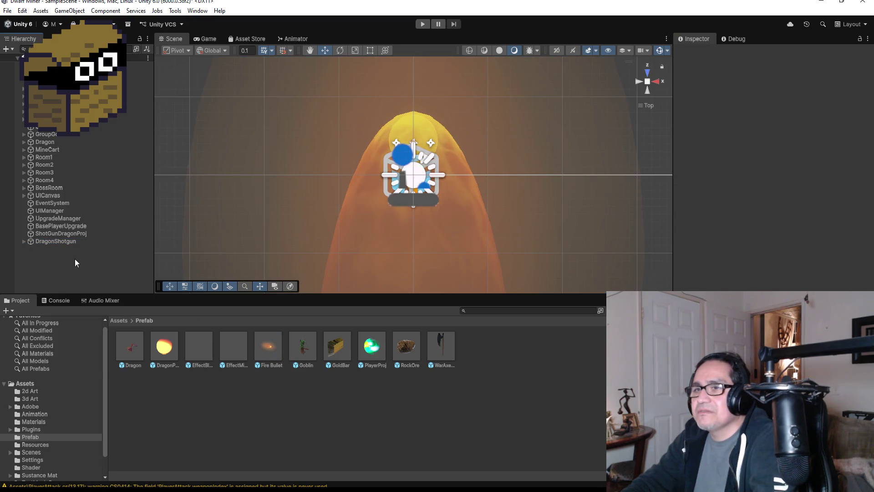
pyautogui.click(67, 241)
pyautogui.moveTo(183, 278); pyautogui.dragTo(340, 418)
# Delete the DragonShotgun scene instance, assign the prefab to Dragon, and enter play mode.
pyautogui.click(66, 245)
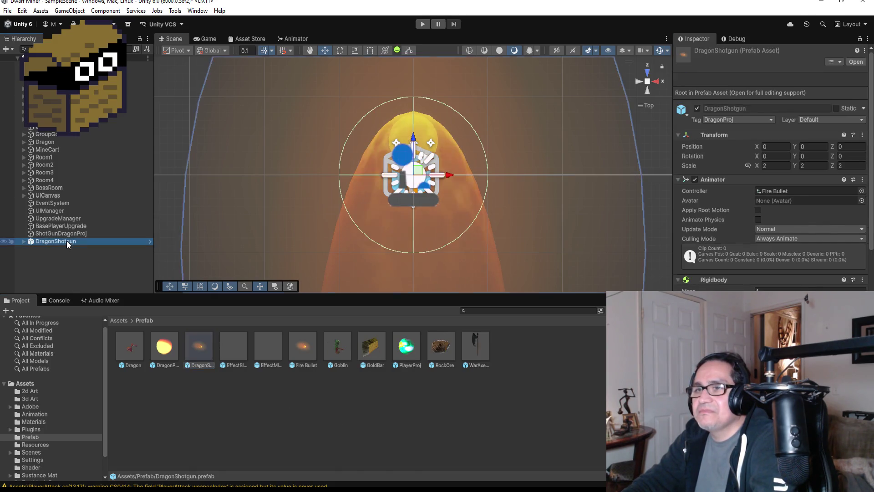
pyautogui.rightClick(67, 243)
pyautogui.click(90, 182)
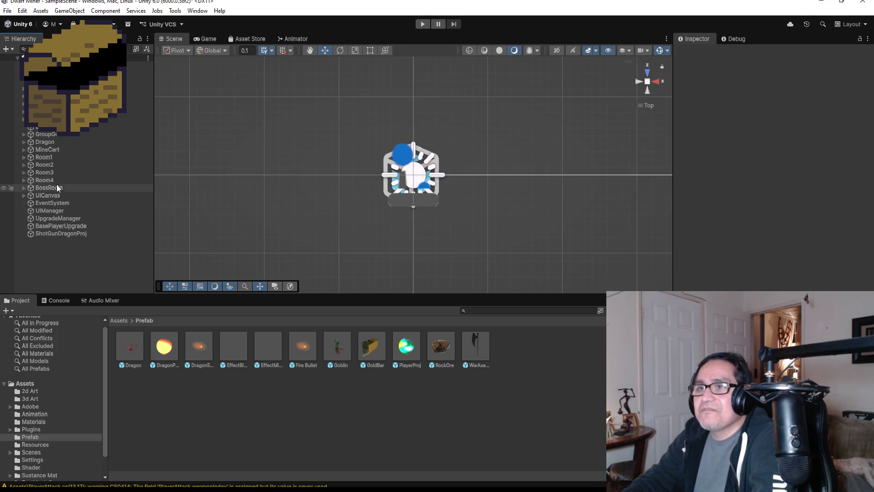
pyautogui.click(58, 143)
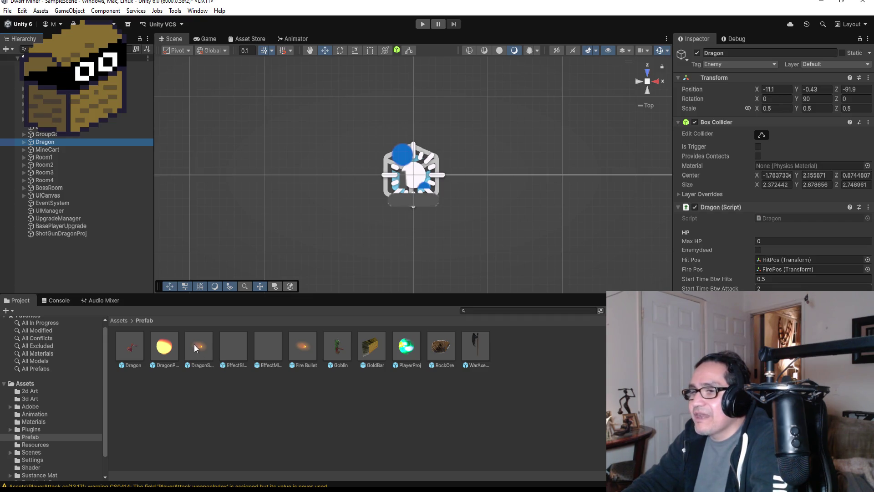
pyautogui.moveTo(194, 344); pyautogui.dragTo(728, 318)
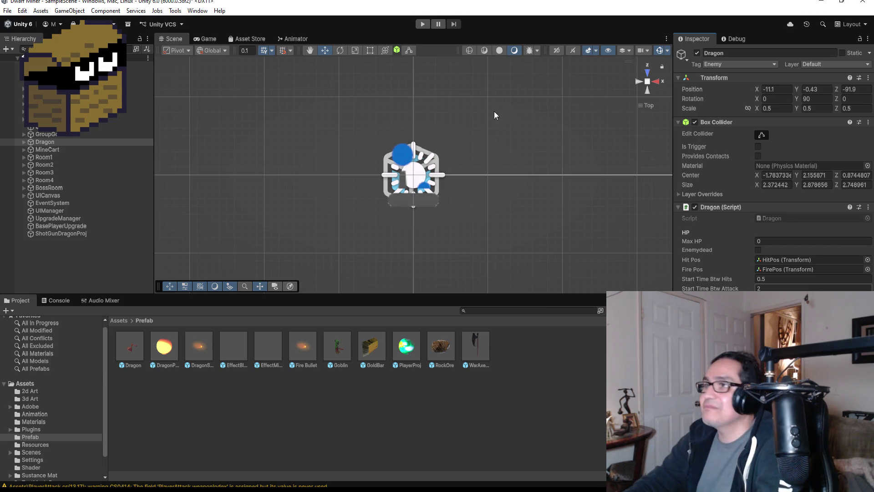
pyautogui.click(422, 25)
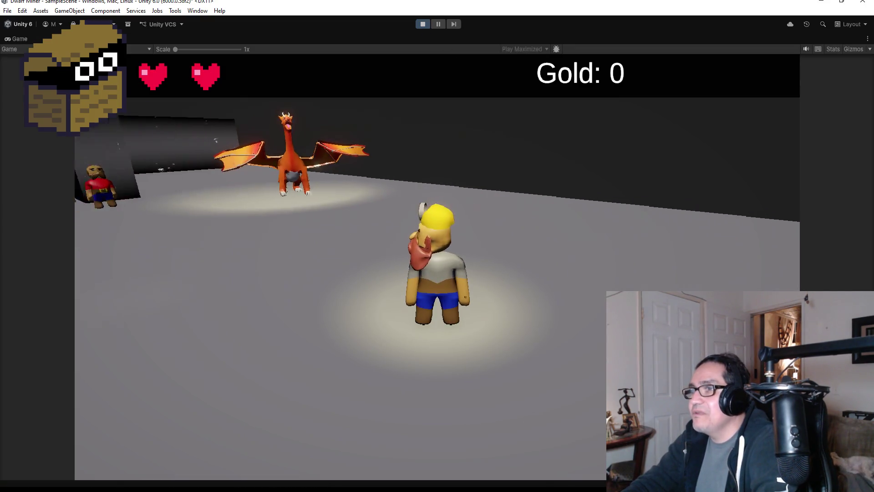
# Walk the dwarf toward the dragon to test the shots, then stop play mode.
pyautogui.press('w')
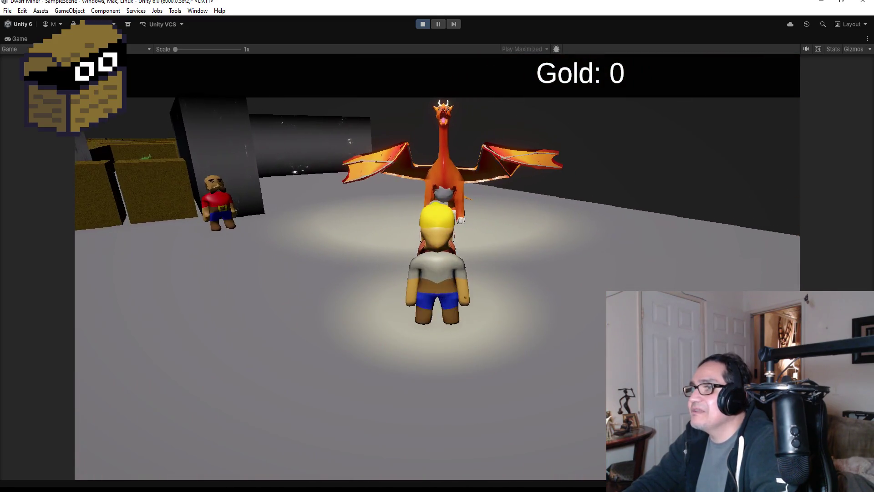
pyautogui.press('w')
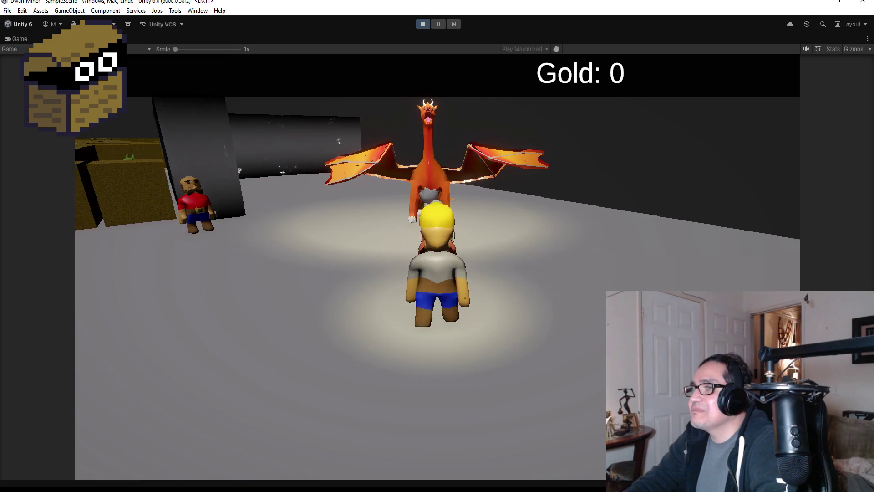
pyautogui.press('w')
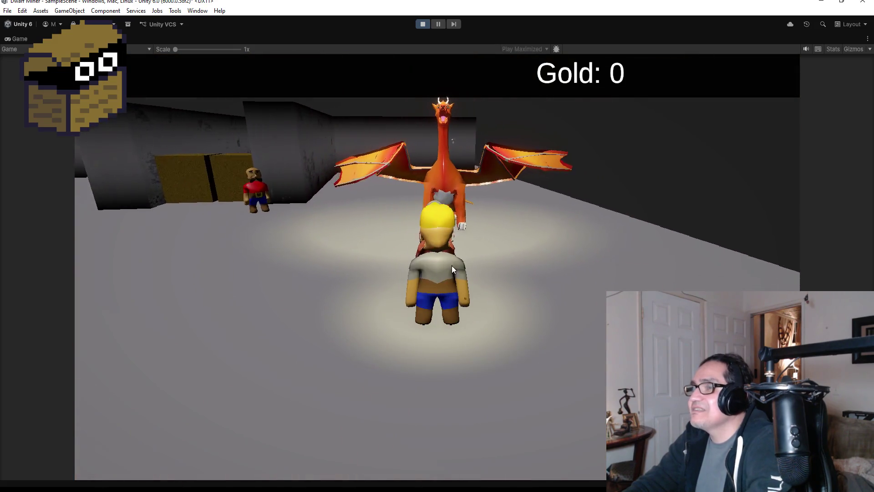
pyautogui.click(425, 24)
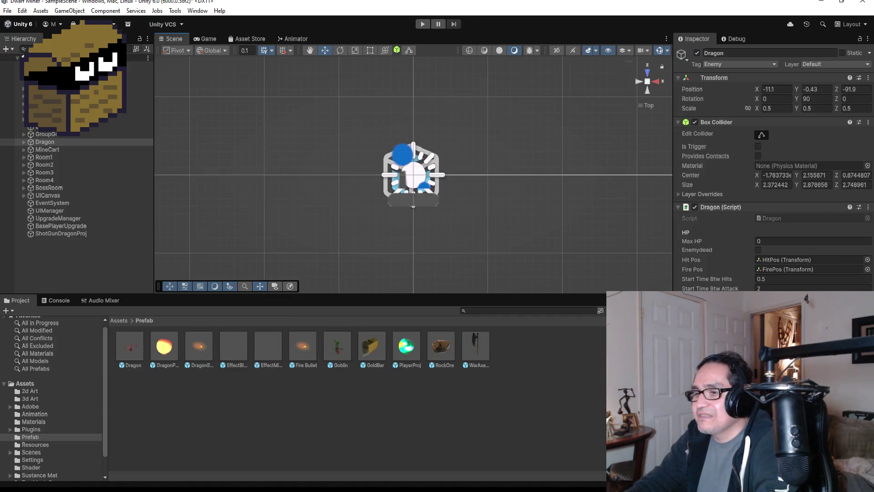
pyautogui.hotkey('alt', 'Tab')
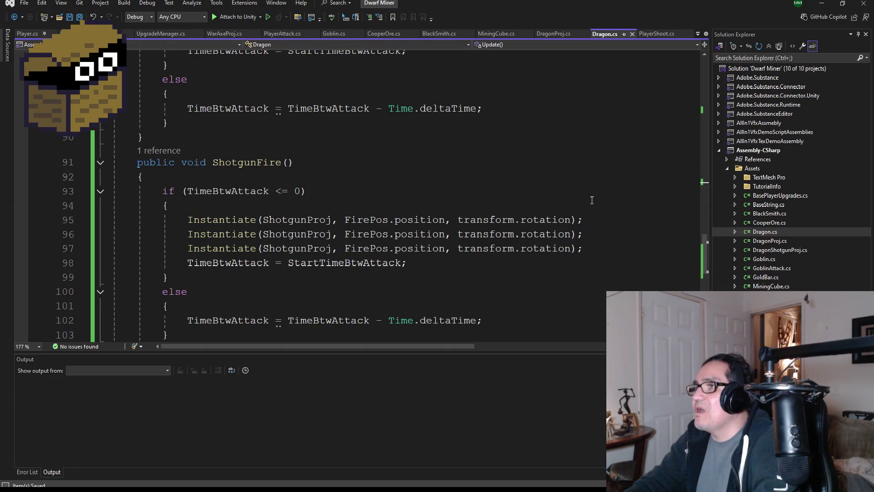
# In DragonShotgunProj.cs, move '+ randPos' from the y velocity component to z and save.
pyautogui.doubleClick(777, 251)
pyautogui.scroll(-5, 434, 238)
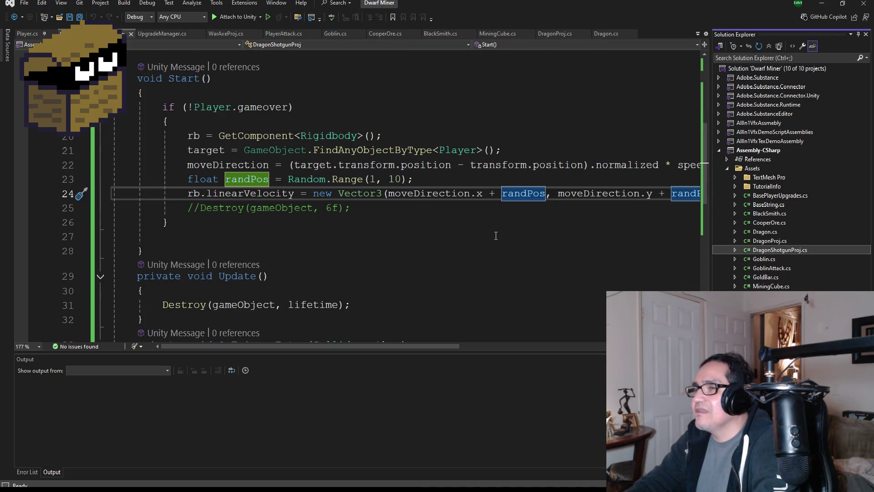
pyautogui.scroll(1, 496, 235)
pyautogui.moveTo(426, 347); pyautogui.dragTo(540, 345)
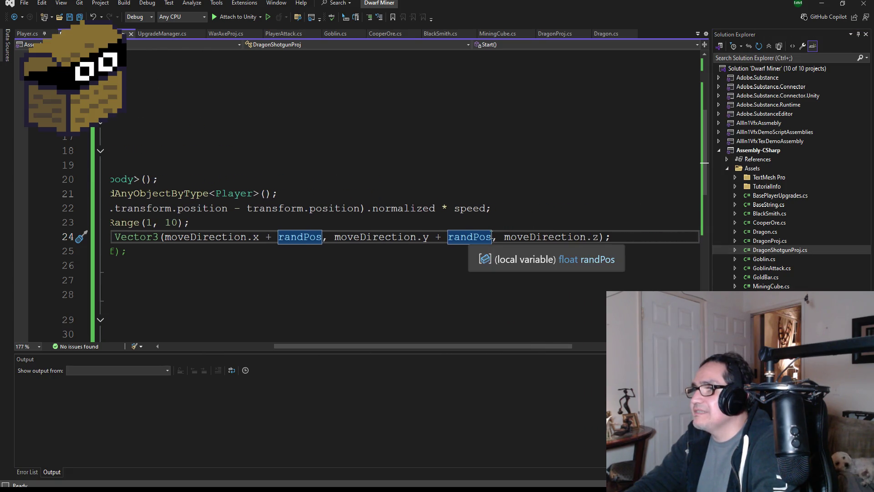
pyautogui.moveTo(493, 236); pyautogui.dragTo(439, 239)
pyautogui.hotkey('ctrl', 'c')
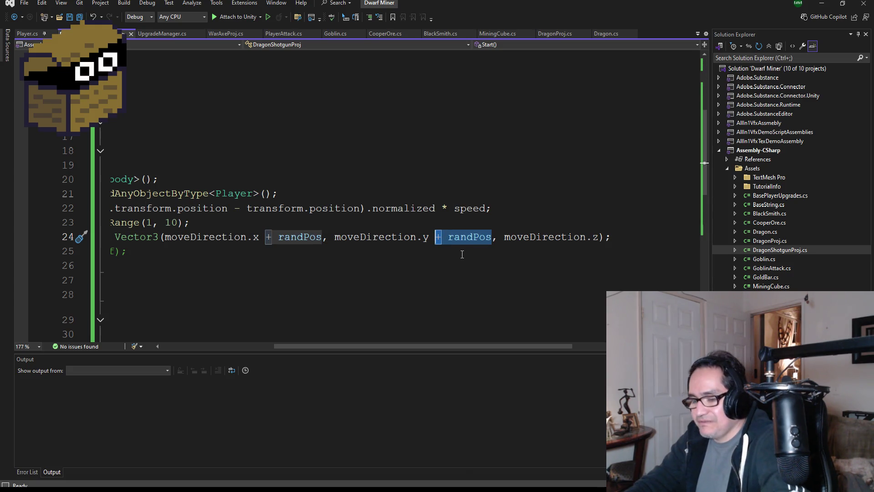
pyautogui.press('Delete')
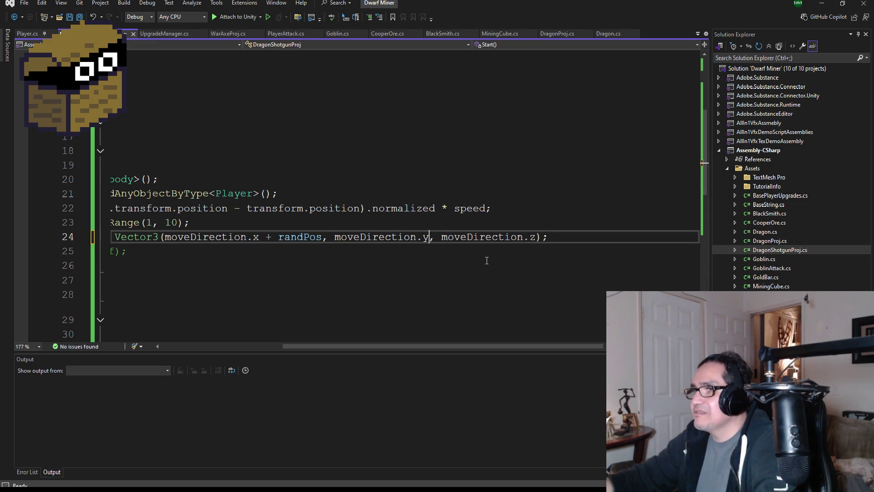
pyautogui.hotkey('ctrl', 'Right')
pyautogui.hotkey('ctrl', 'Right')
pyautogui.hotkey('ctrl', 'Right')
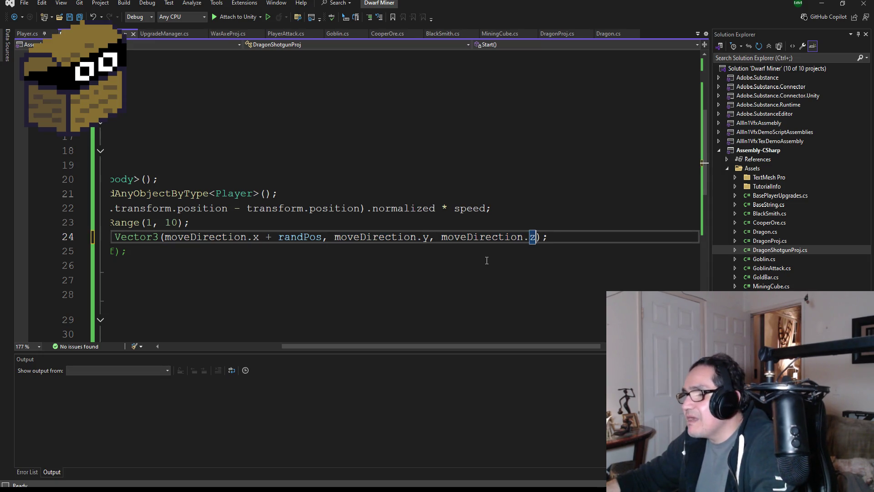
pyautogui.hotkey('ctrl', 'v')
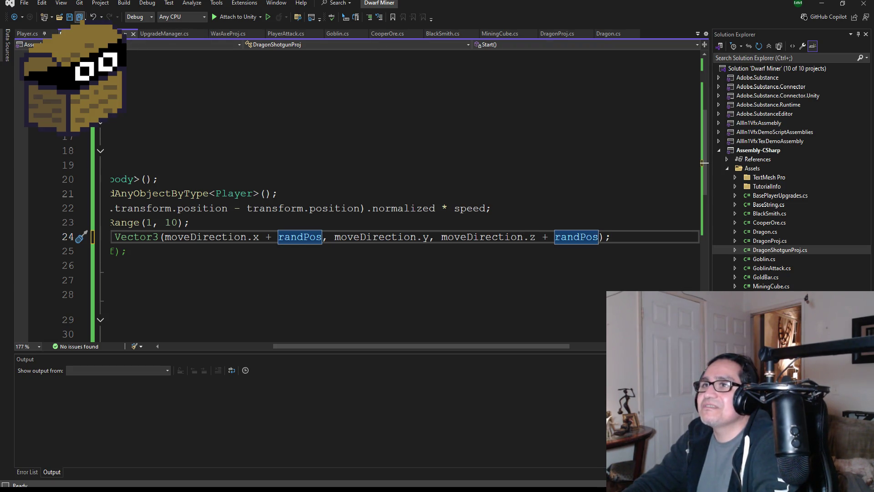
pyautogui.hotkey('ctrl', 's')
pyautogui.hotkey('alt', 'Tab')
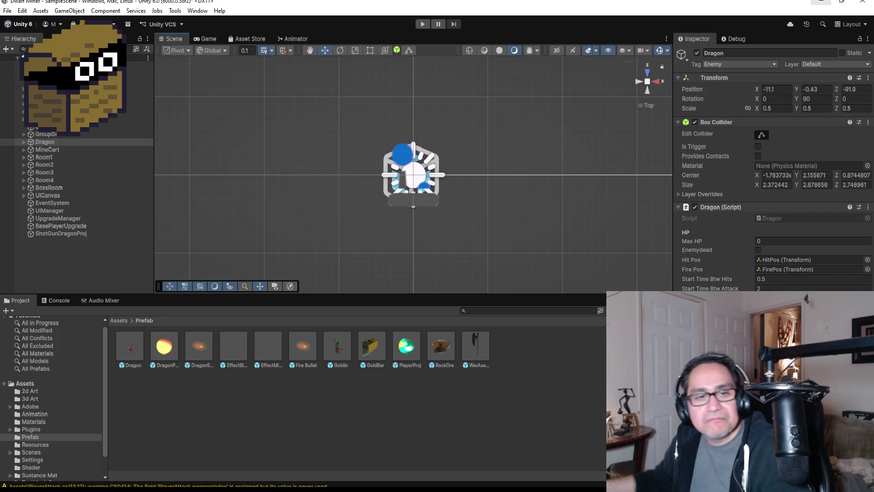
pyautogui.click(424, 24)
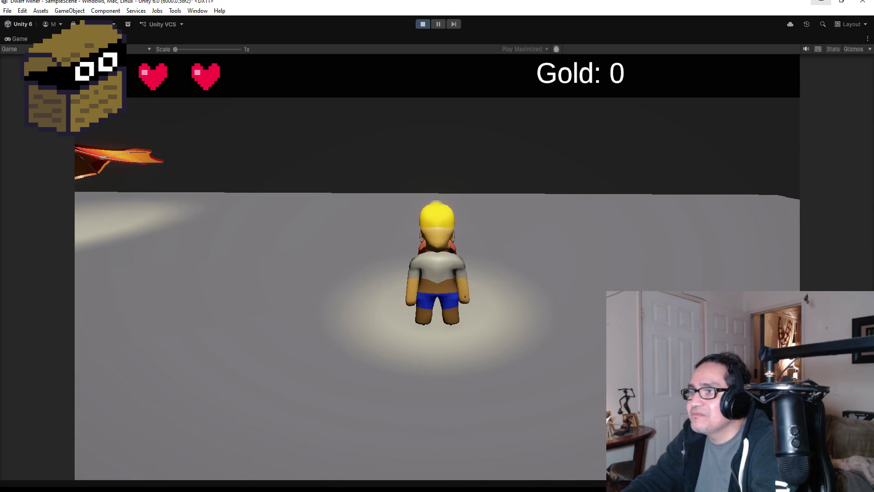
pyautogui.press('w')
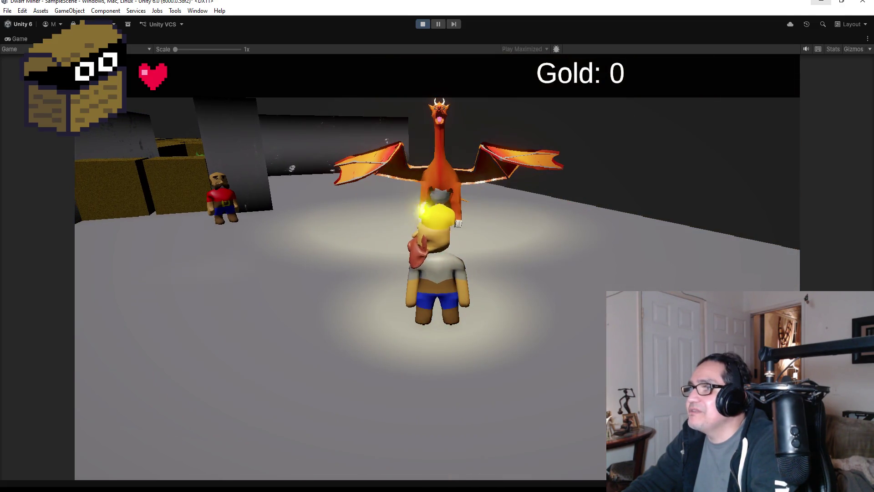
pyautogui.press('a')
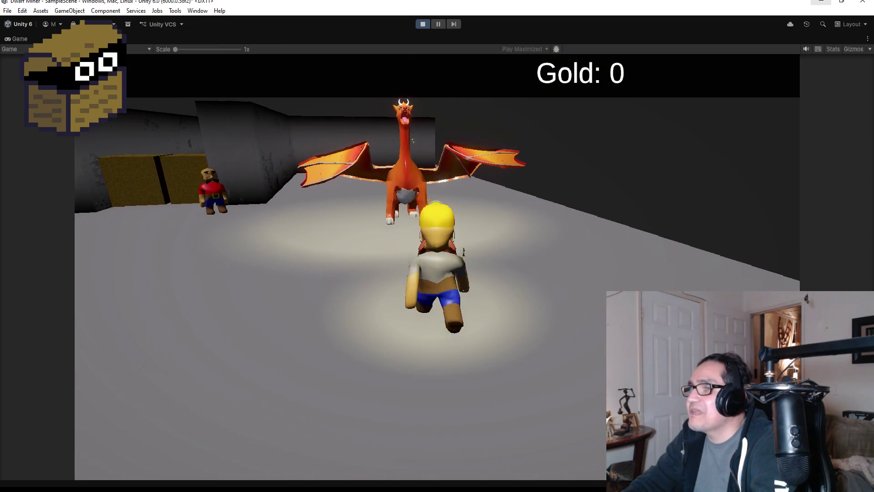
pyautogui.press('w')
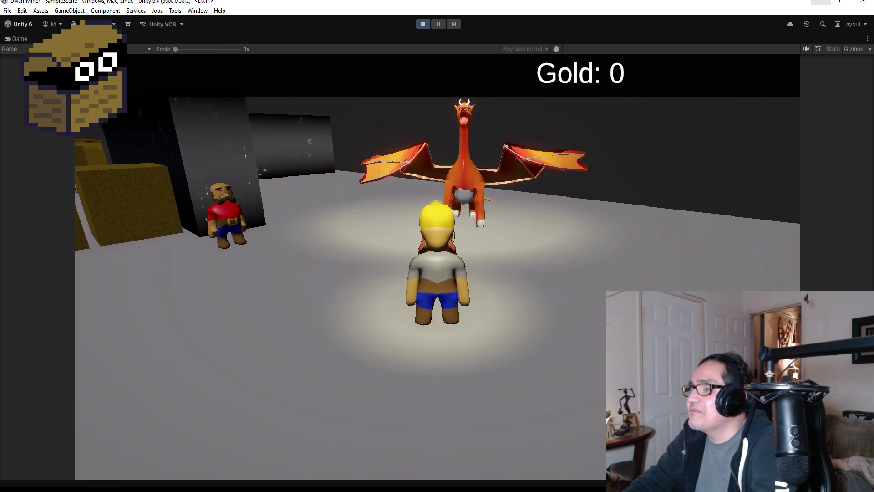
pyautogui.press('w')
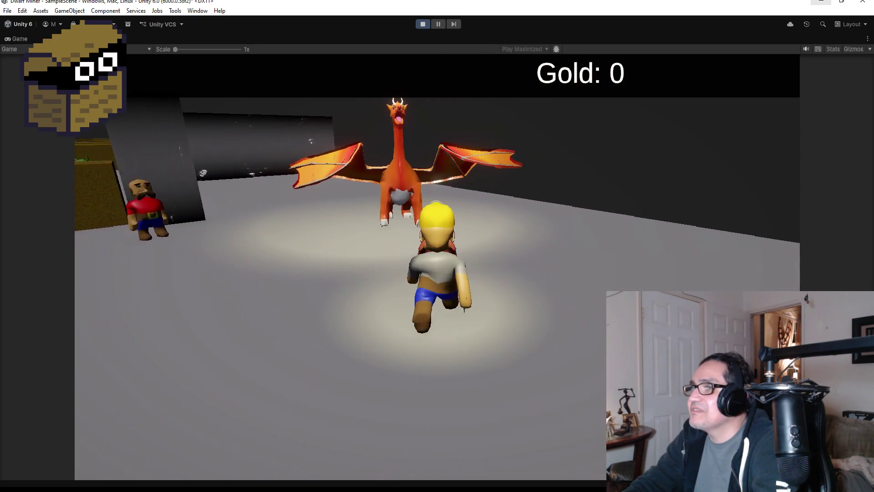
pyautogui.press('w')
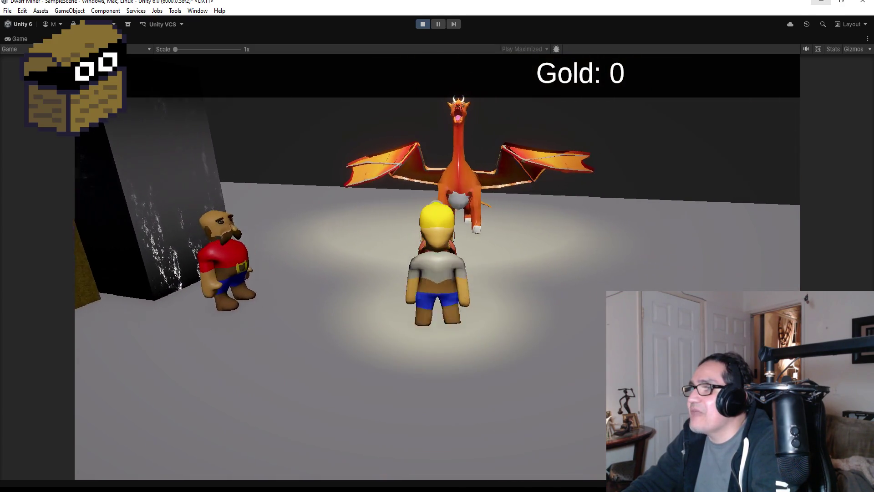
pyautogui.press('w')
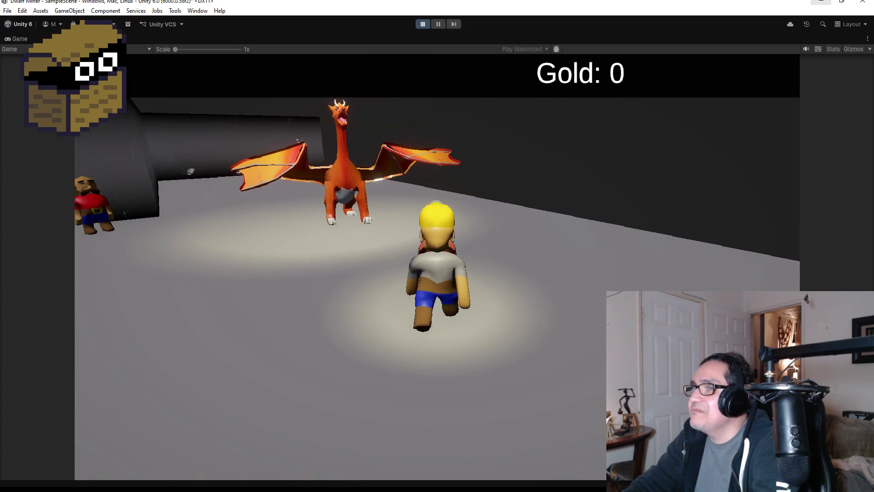
pyautogui.press('a')
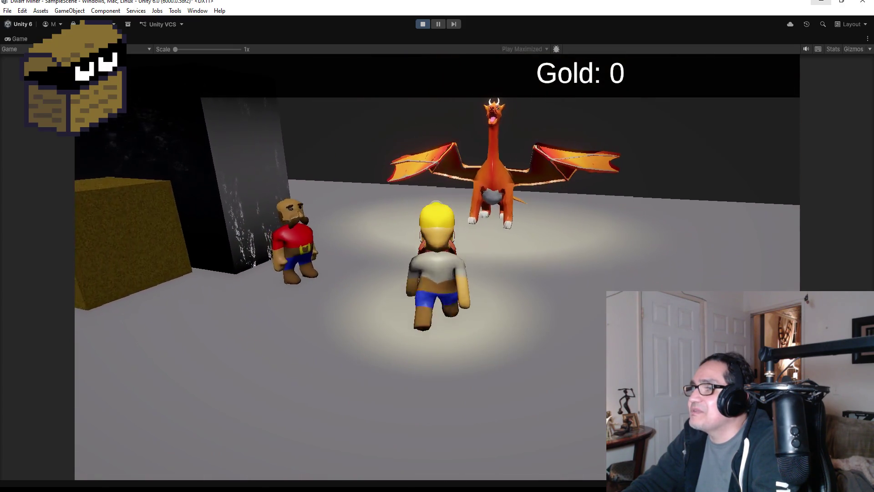
pyautogui.press('w')
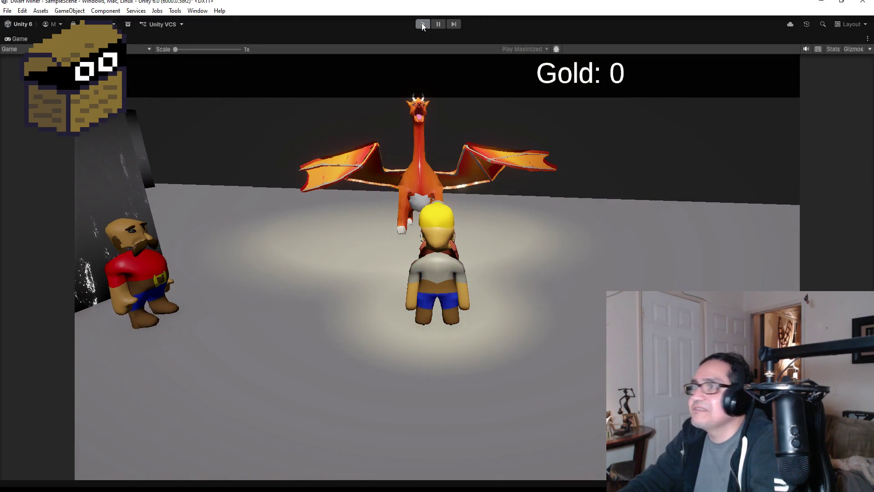
pyautogui.click(422, 24)
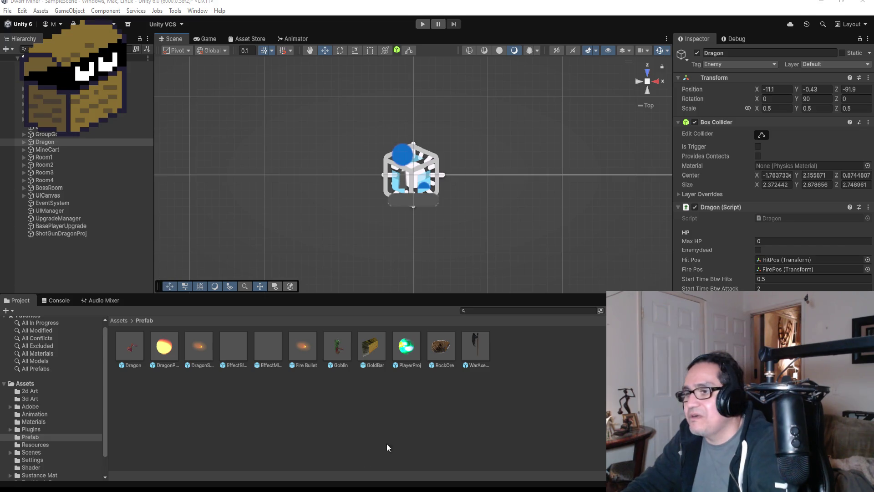
# Change the randPos range from Random.Range(1, 10) to Random.Range(-10, 10).
pyautogui.hotkey('alt', 'Tab')
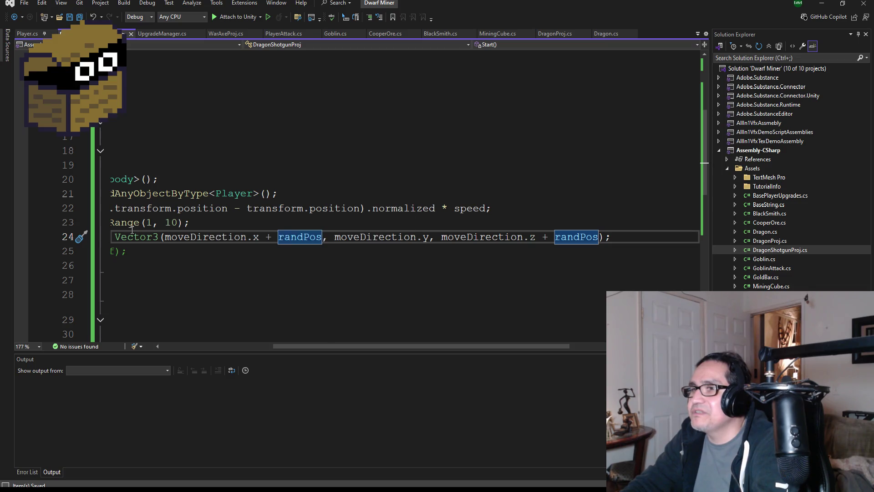
pyautogui.moveTo(350, 346); pyautogui.dragTo(249, 346)
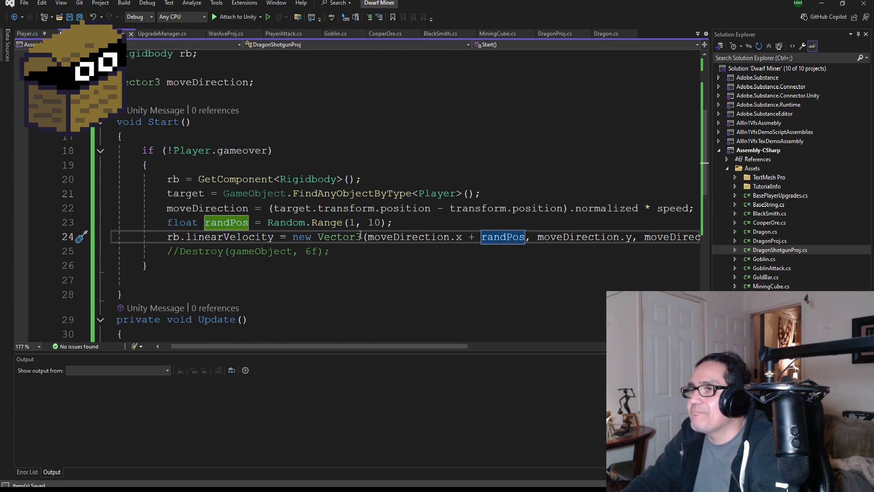
pyautogui.doubleClick(353, 223)
pyautogui.write('-10')
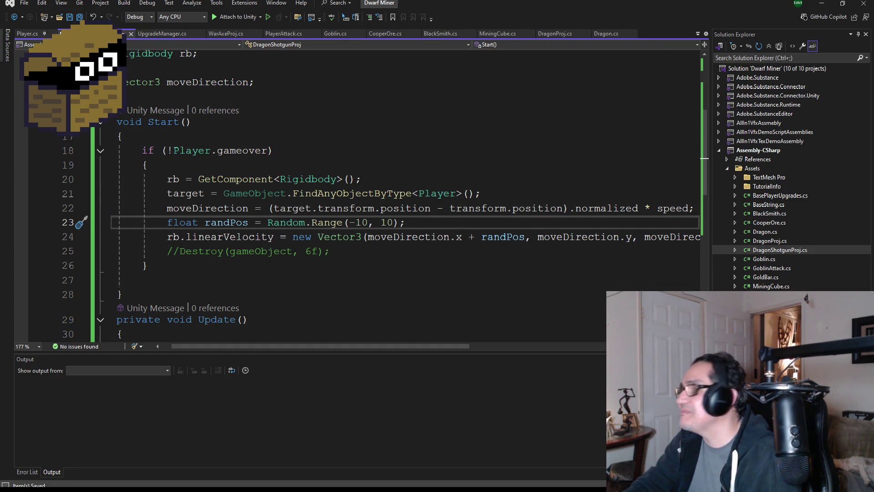
pyautogui.doubleClick(770, 241)
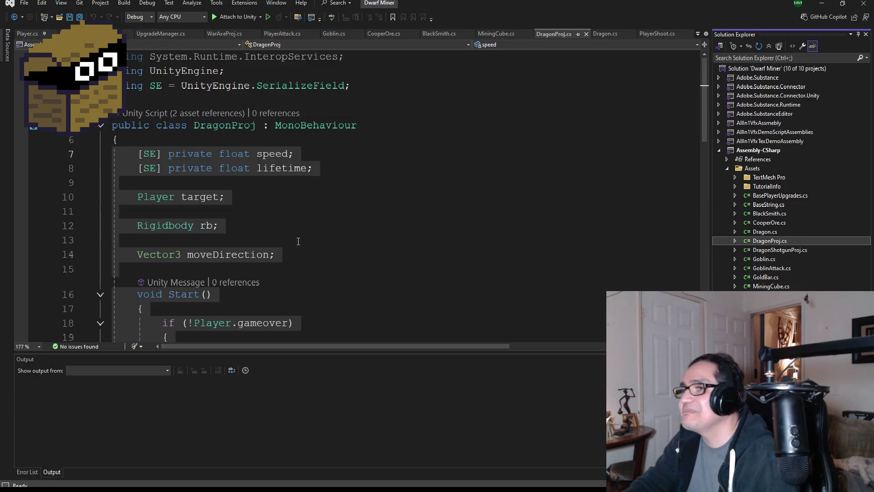
pyautogui.scroll(-8, 327, 252)
pyautogui.scroll(-1, 405, 262)
pyautogui.scroll(2, 405, 262)
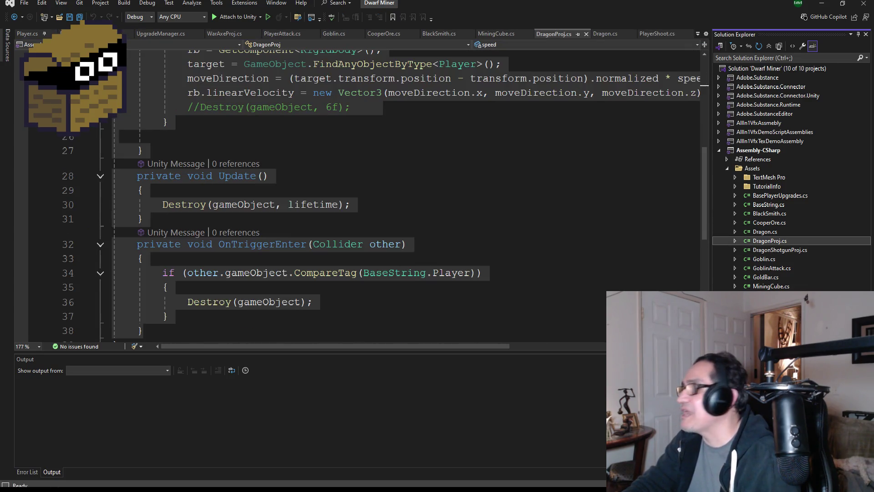
# In Dragon.cs, add two more Instantiate lines so ShotgunFire spawns five ShotgunProj, and save.
pyautogui.doubleClick(765, 232)
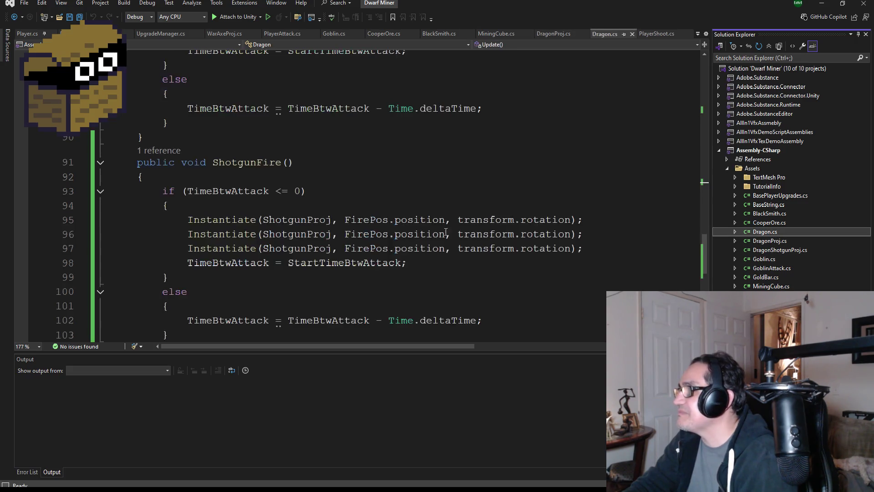
pyautogui.moveTo(585, 248)
pyautogui.mouseDown()
pyautogui.moveTo(157, 234)
pyautogui.moveTo(111, 219)
pyautogui.moveTo(96, 232)
pyautogui.mouseUp()
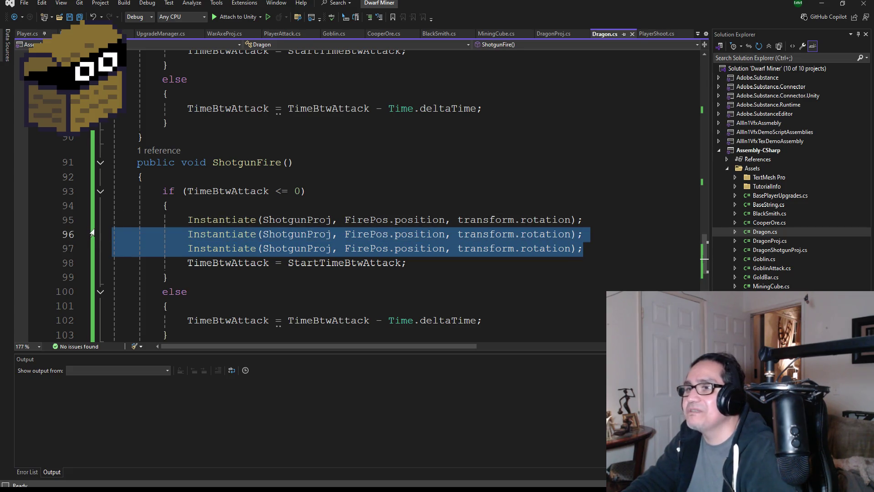
pyautogui.hotkey('ctrl', 'c')
pyautogui.click(602, 253)
pyautogui.press('Return')
pyautogui.hotkey('ctrl', 'v')
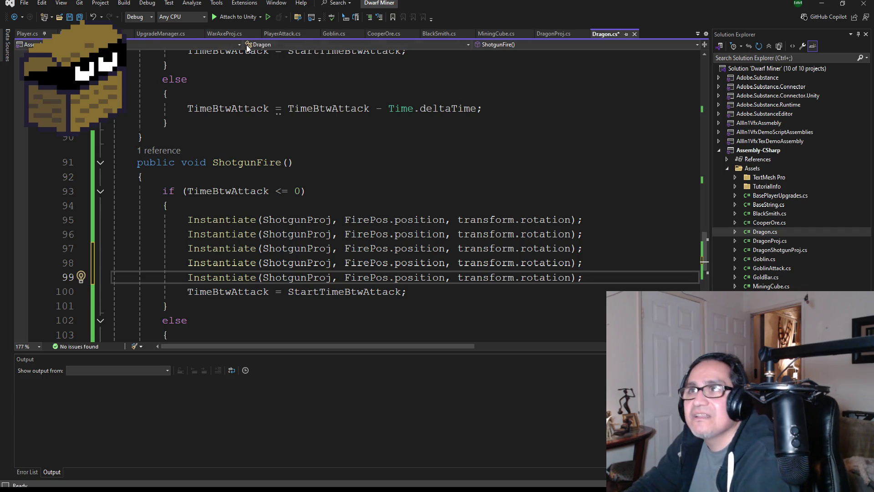
pyautogui.click(80, 18)
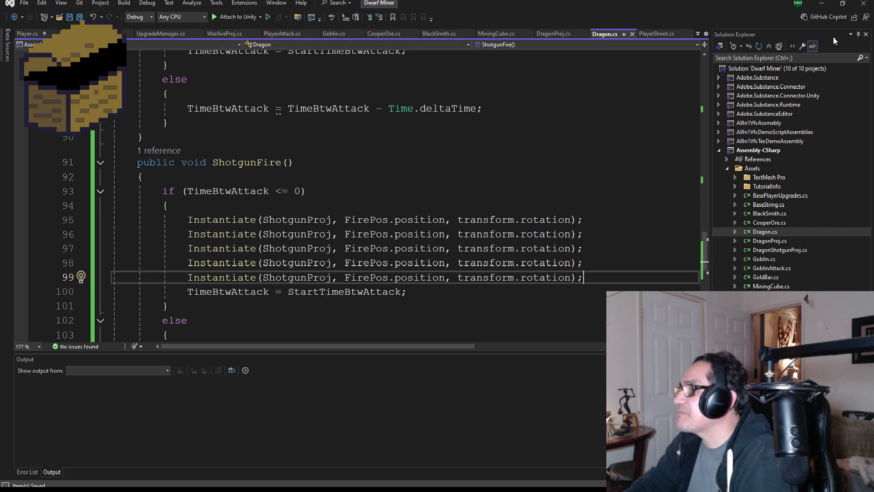
pyautogui.click(822, 4)
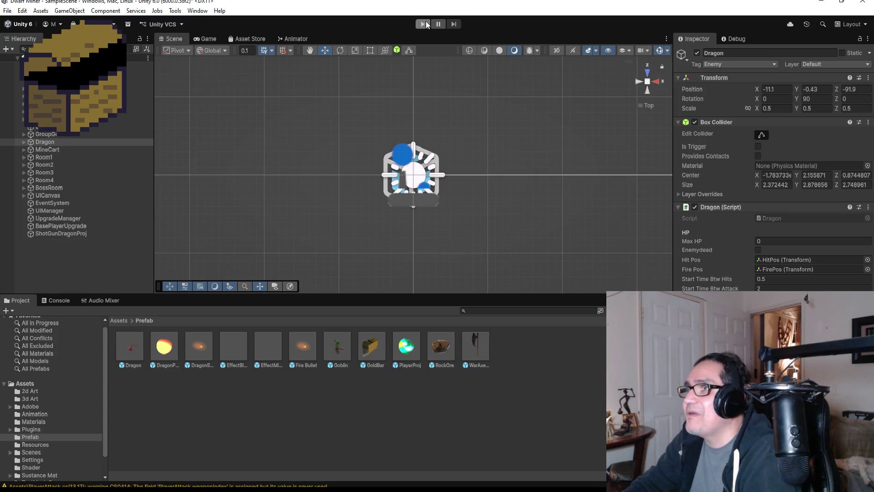
# Start play mode and move the dwarf toward the dragon, advancing and retreating around it.
pyautogui.click(424, 23)
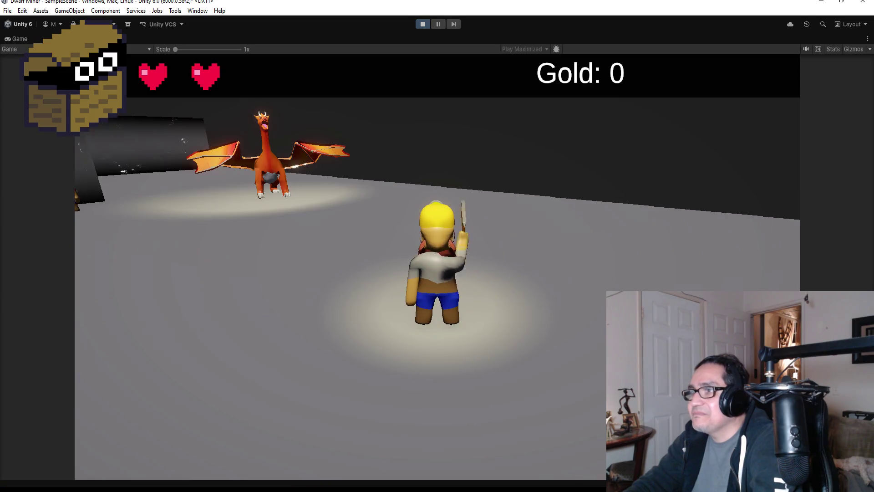
pyautogui.press('a')
pyautogui.press('w')
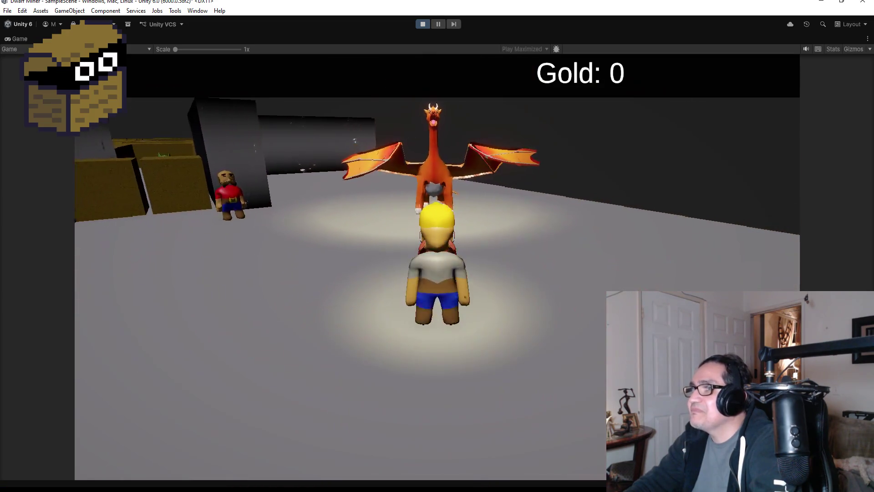
pyautogui.press('w')
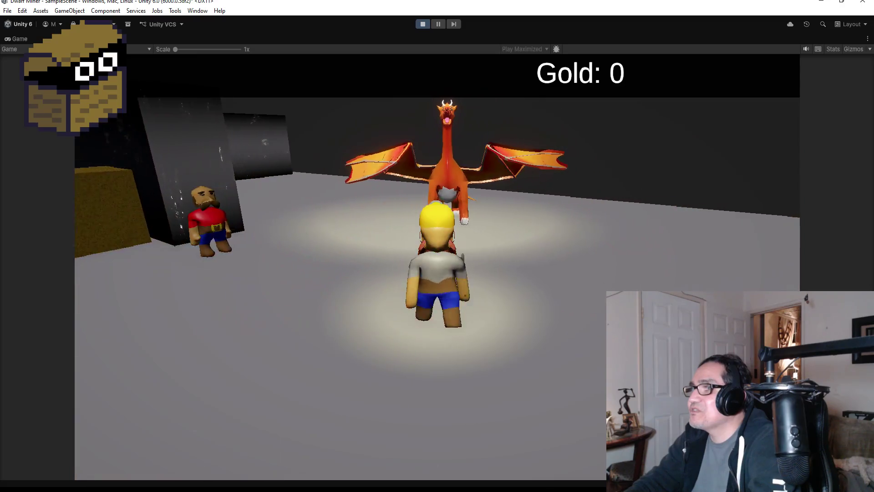
pyautogui.press('s')
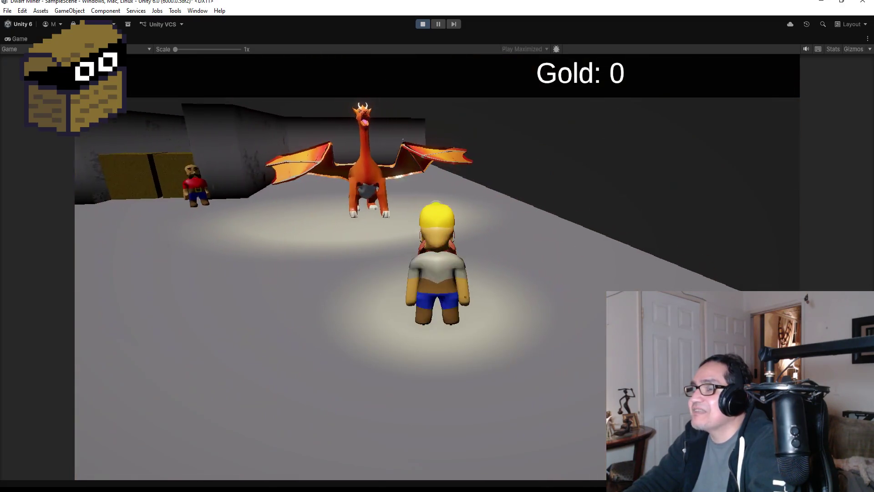
pyautogui.press('w')
pyautogui.press('a')
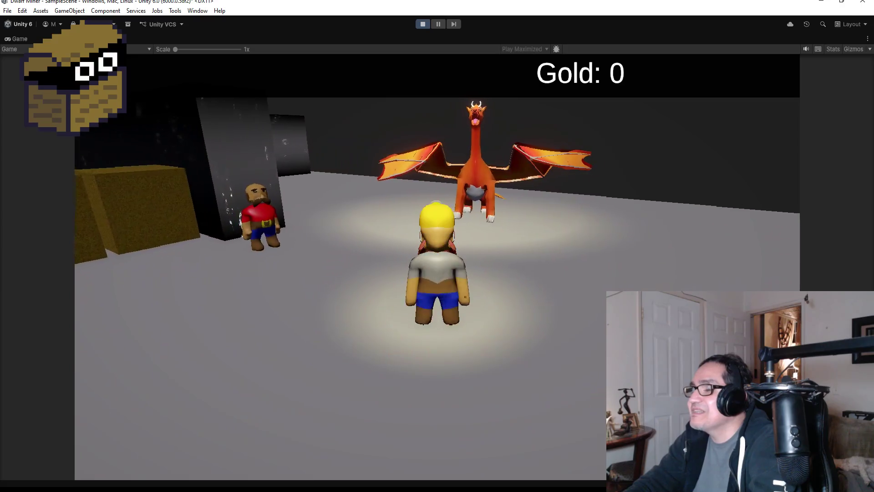
pyautogui.press('a')
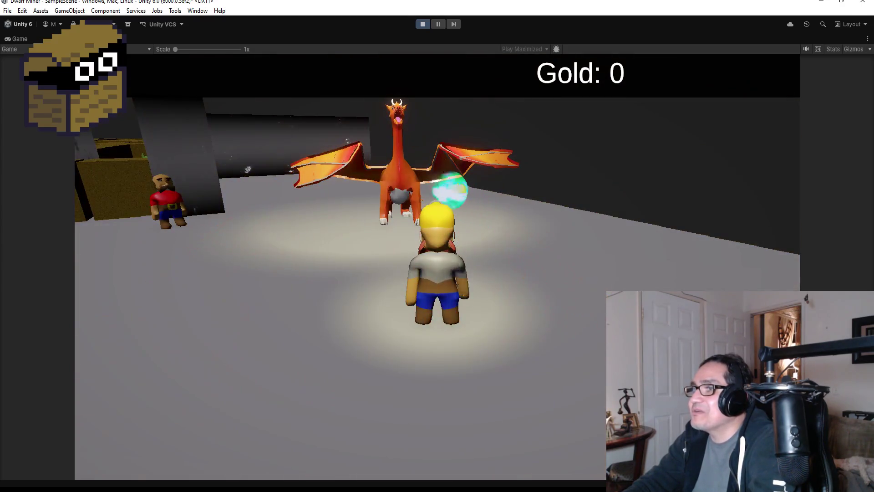
pyautogui.press('a')
pyautogui.press('w')
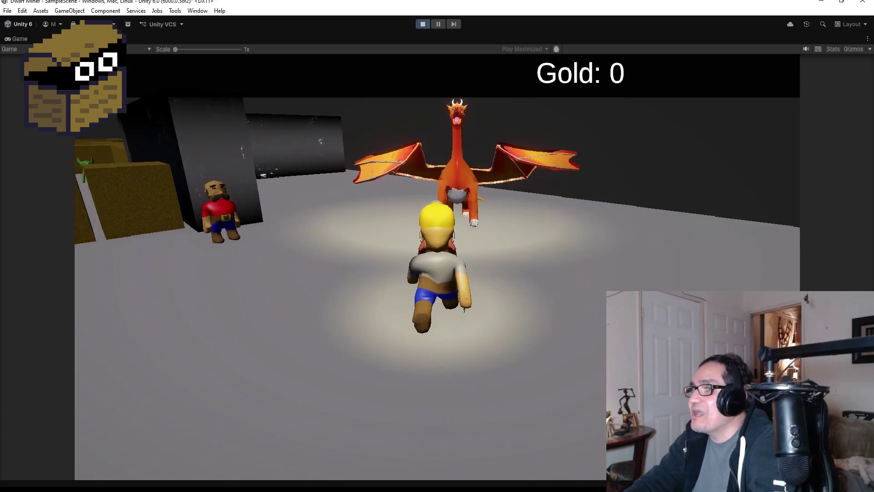
pyautogui.press('w')
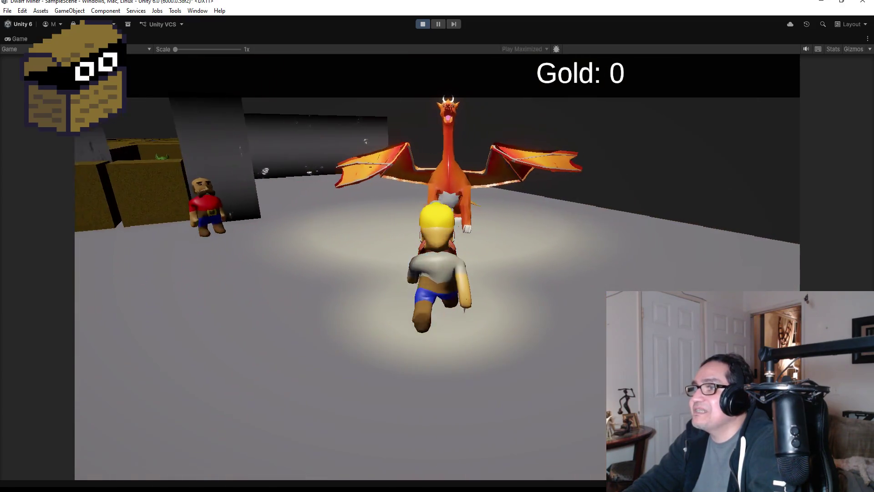
pyautogui.press('a')
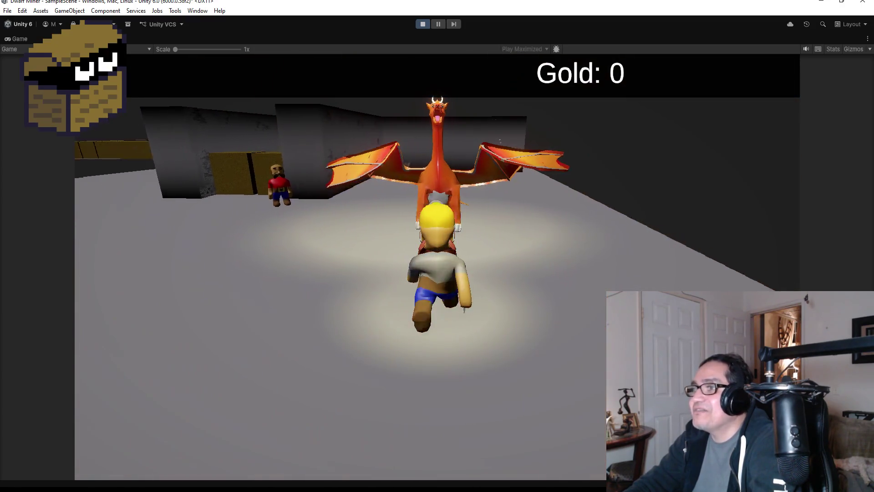
pyautogui.press('w')
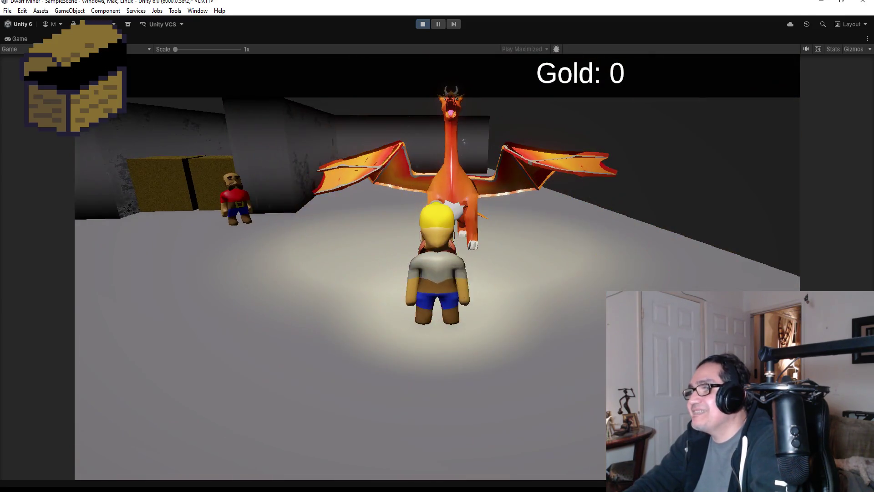
pyautogui.press('d')
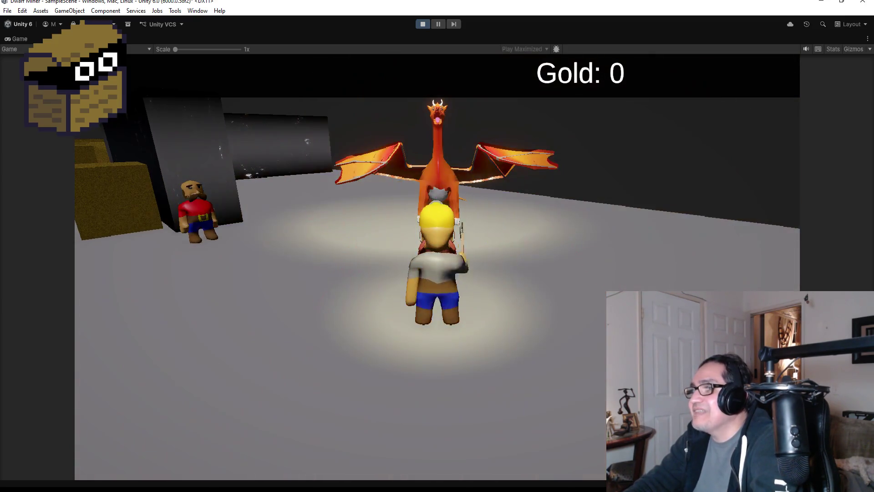
pyautogui.press('s')
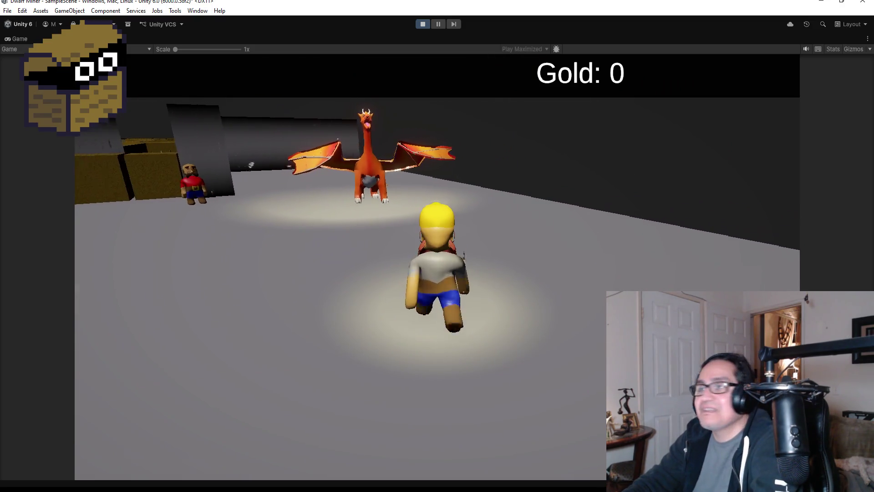
pyautogui.press('w')
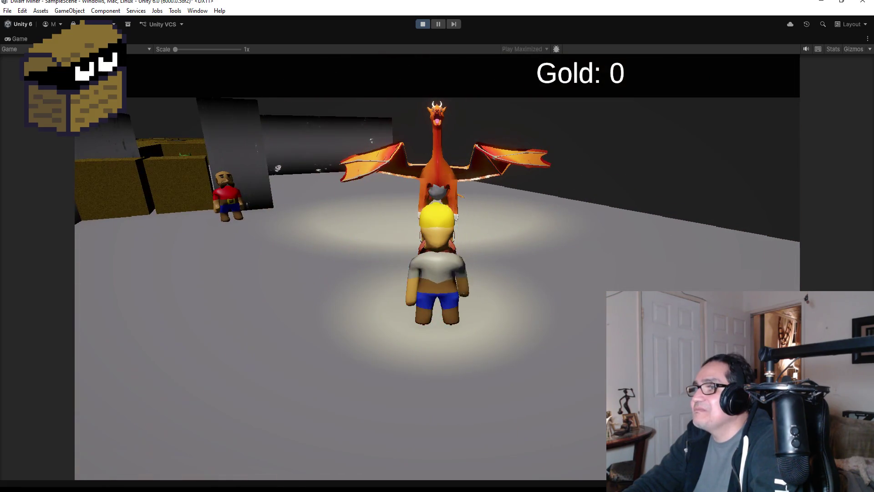
pyautogui.press('a')
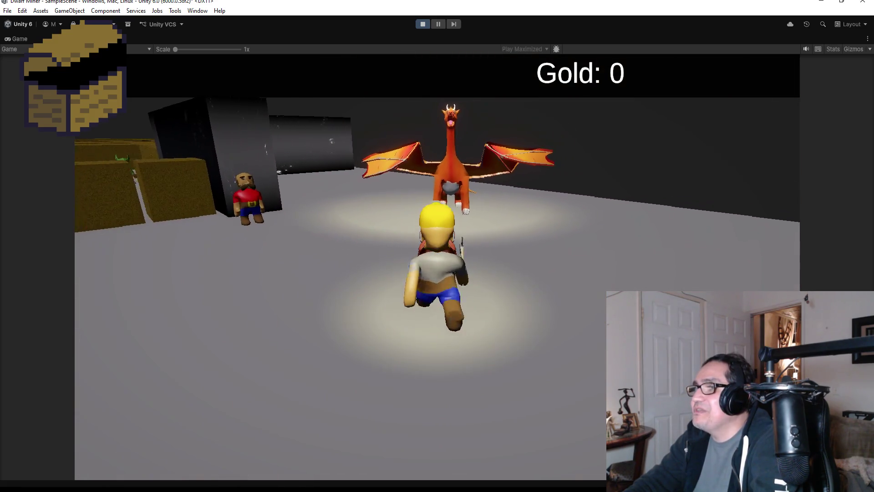
pyautogui.press('s')
pyautogui.press('a')
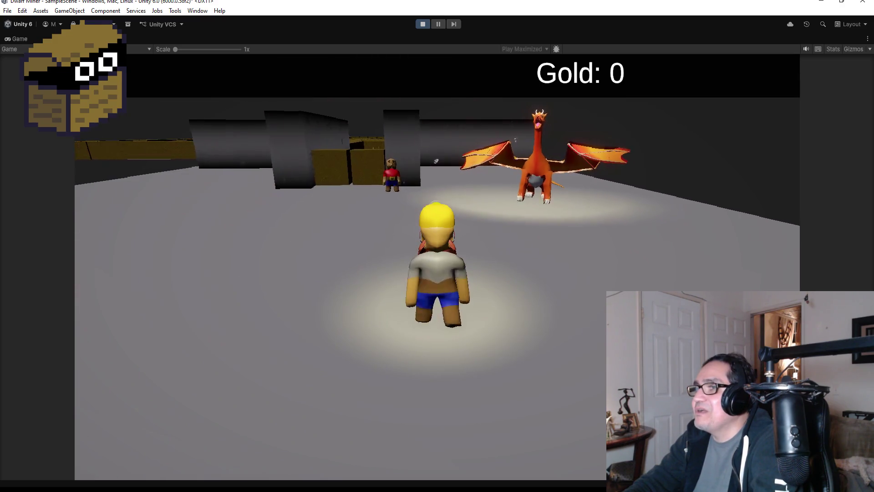
pyautogui.press('s')
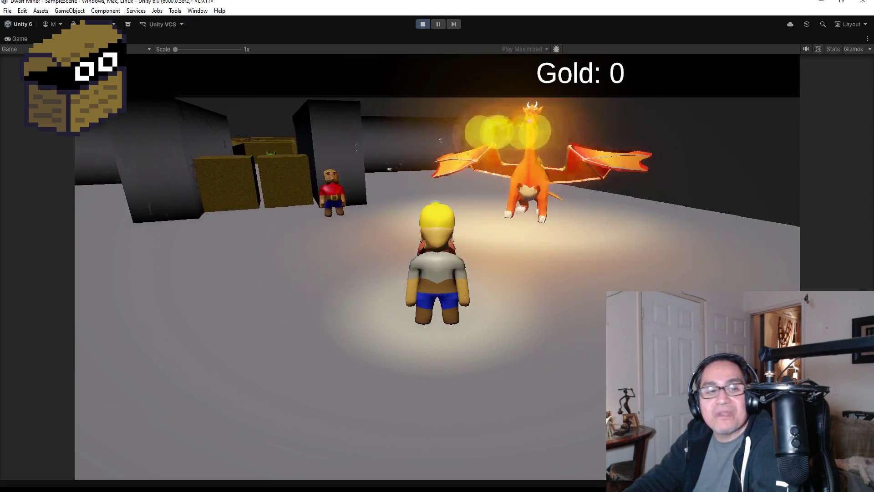
pyautogui.press('w')
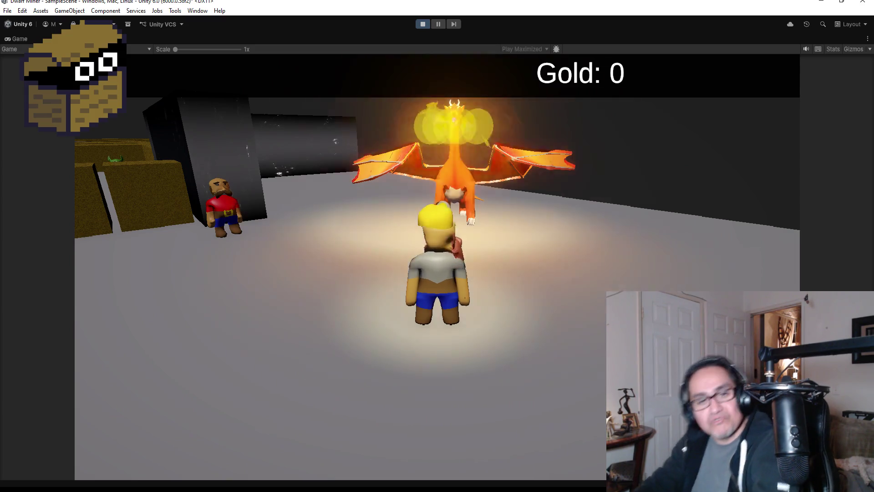
pyautogui.press('d')
pyautogui.press('d')
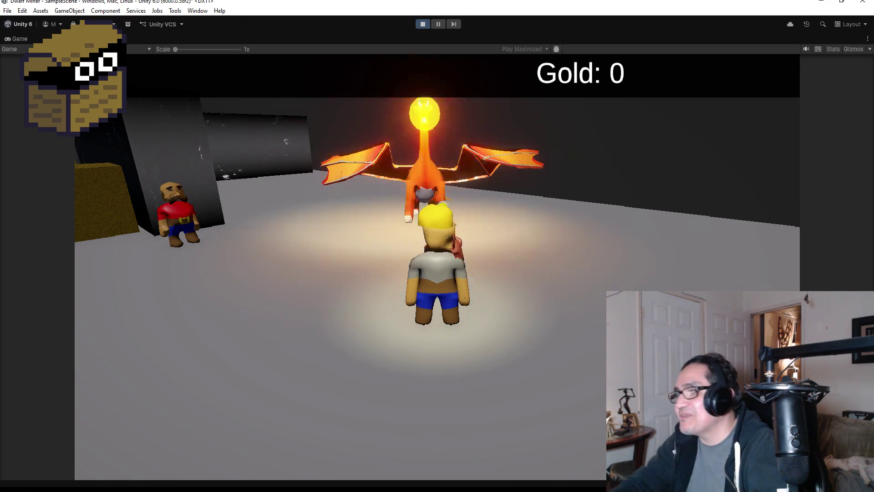
# Back the dwarf away to watch the dragon's wide fireball spread, then stop play mode.
pyautogui.press('a')
pyautogui.press('s')
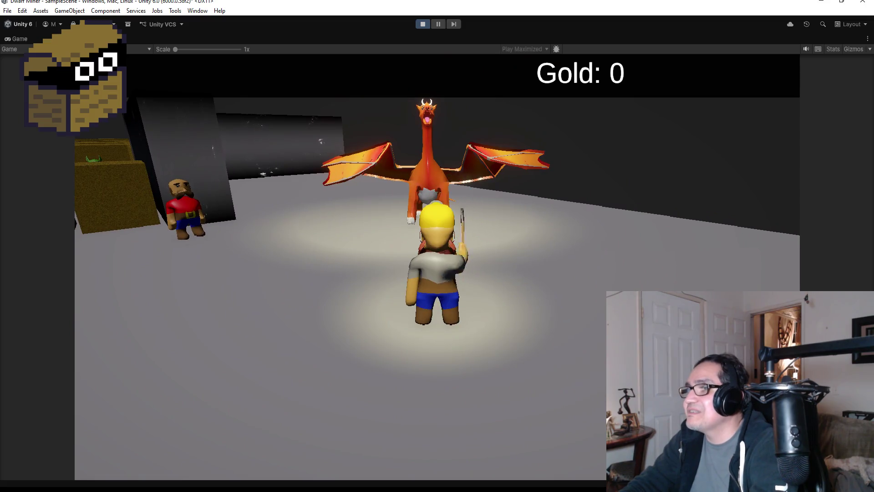
pyautogui.press('w')
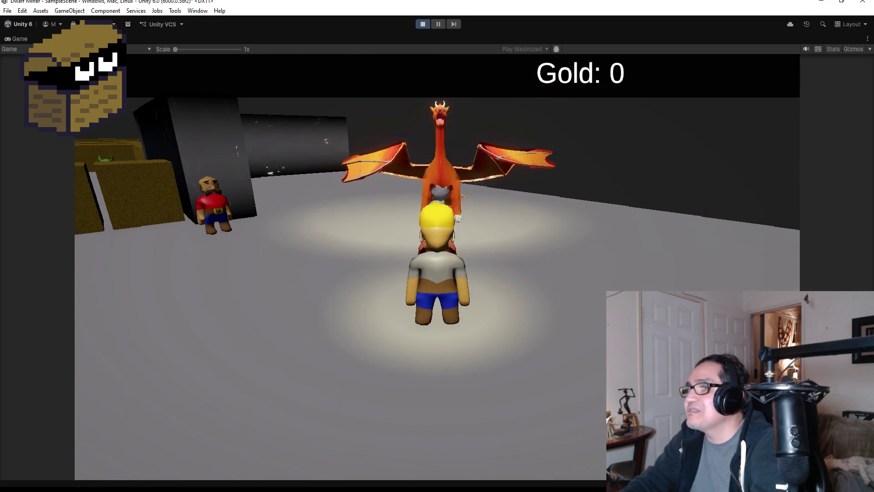
pyautogui.press('a')
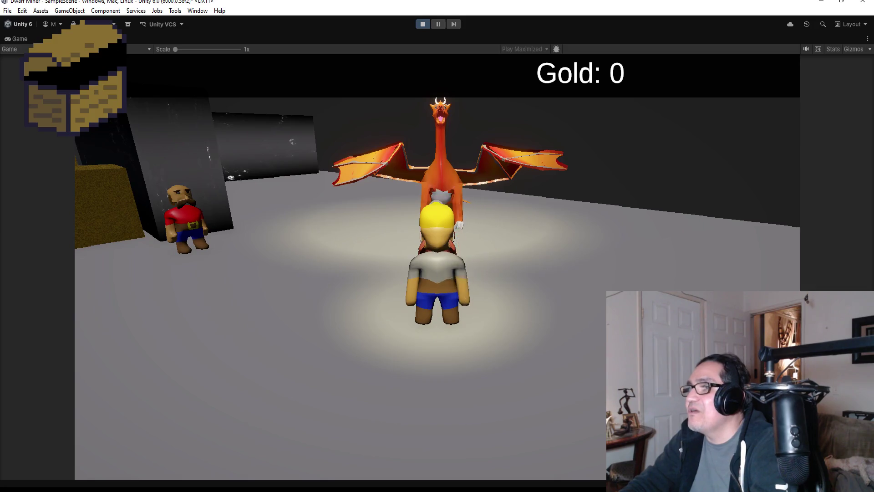
pyautogui.press('s')
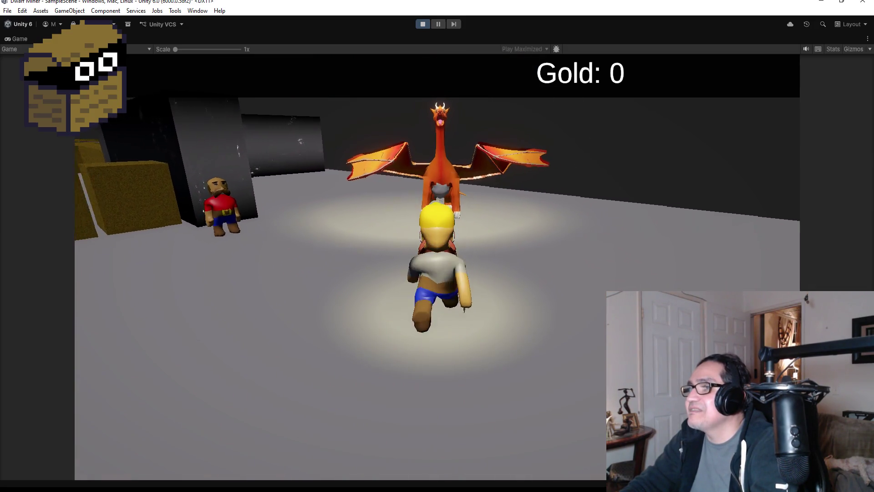
pyautogui.press('s')
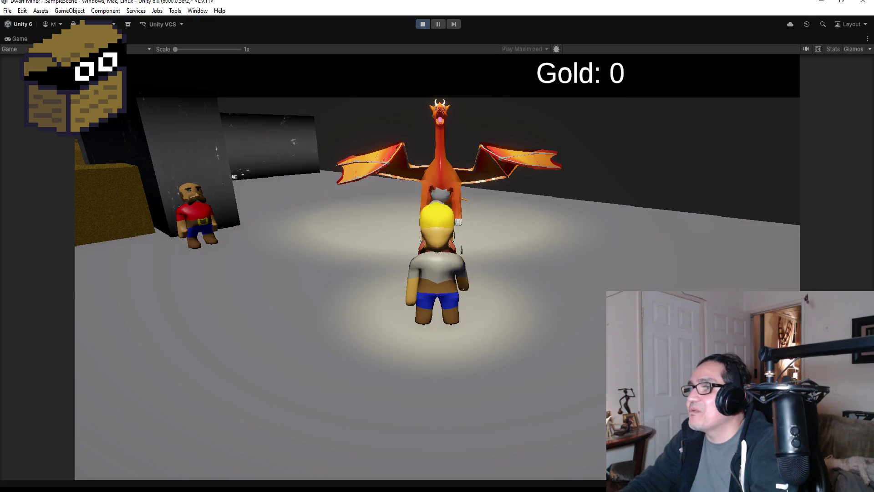
pyautogui.press('s')
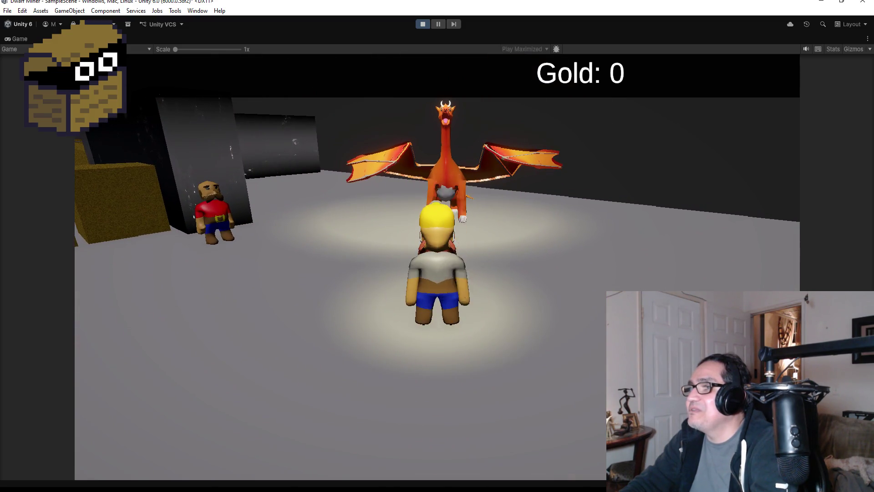
pyautogui.press('s')
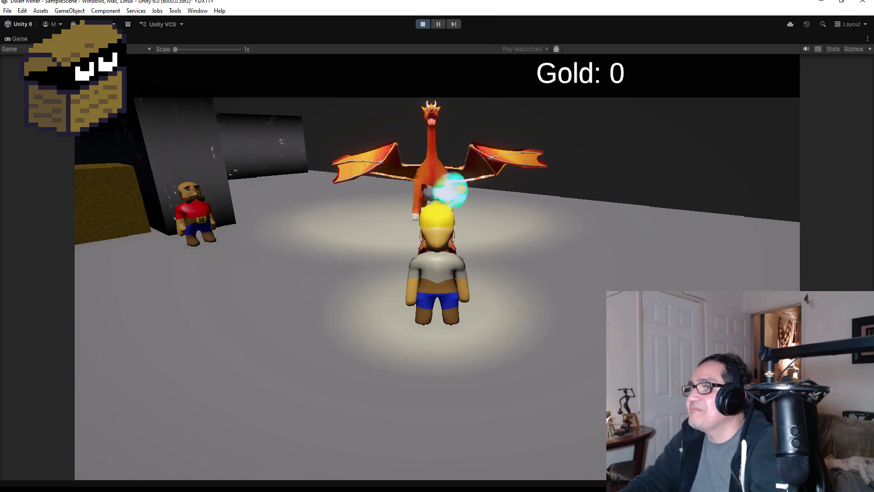
pyautogui.press('s')
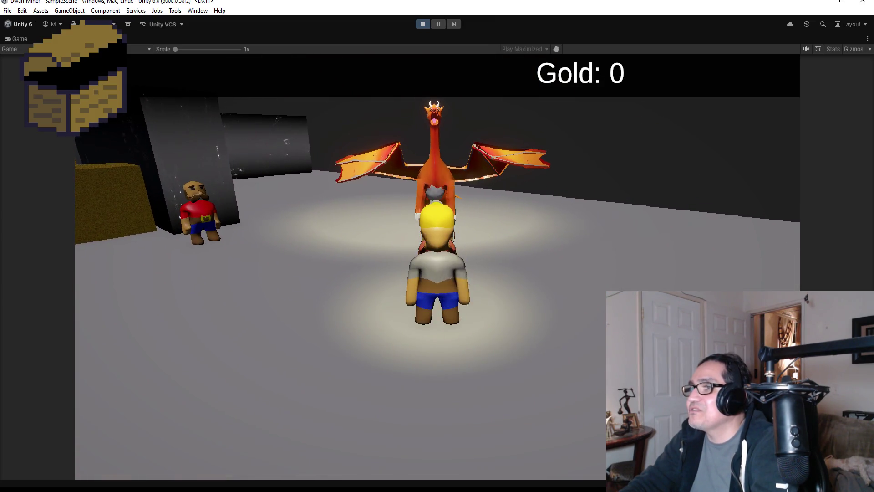
pyautogui.press('s')
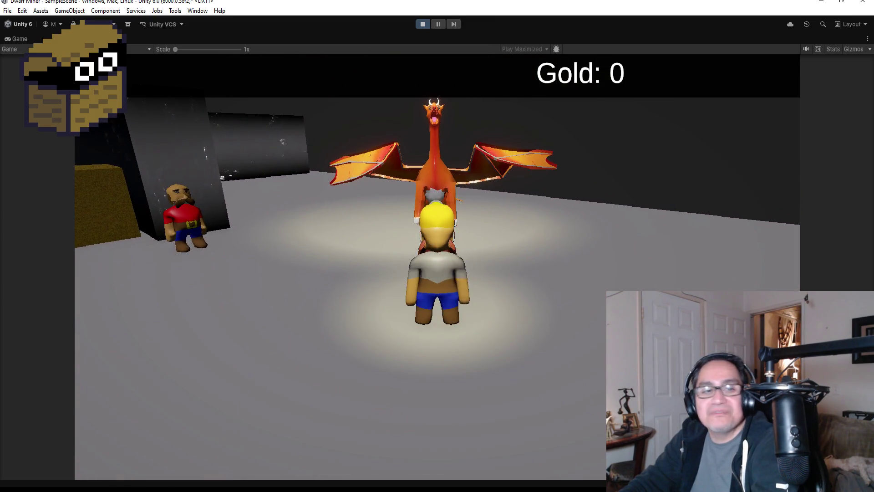
pyautogui.press('s')
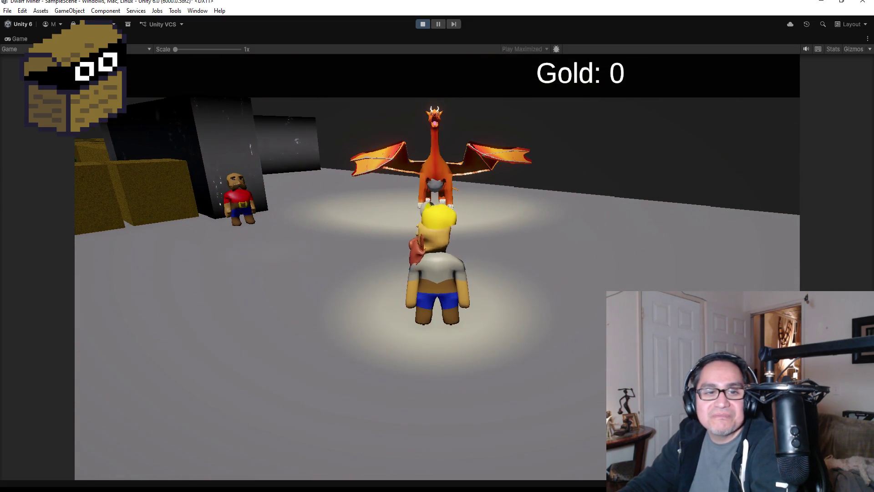
pyautogui.press('s')
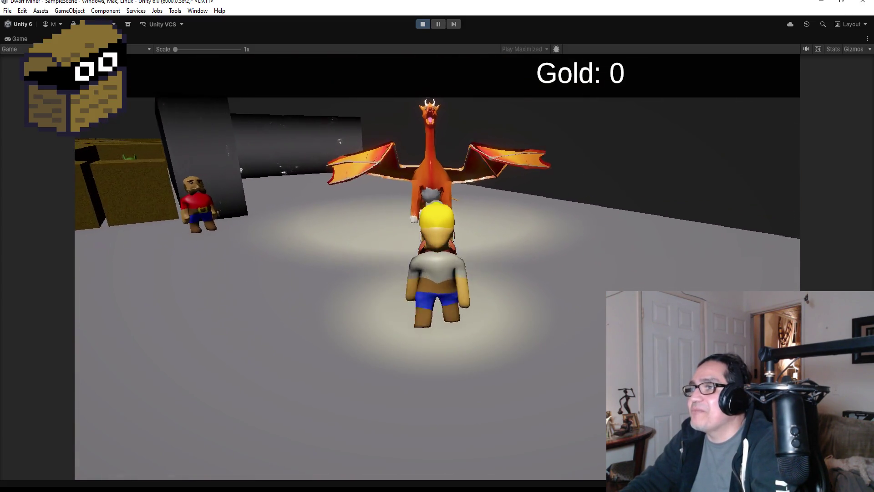
pyautogui.press('s')
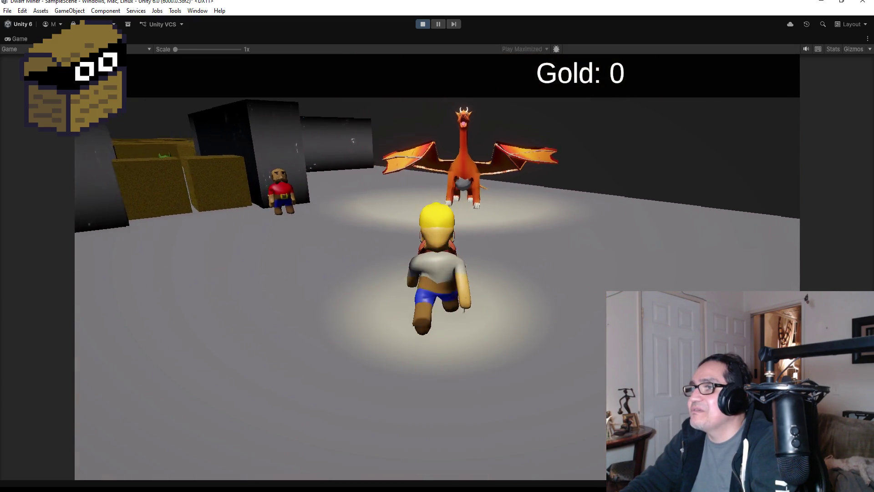
pyautogui.press('s')
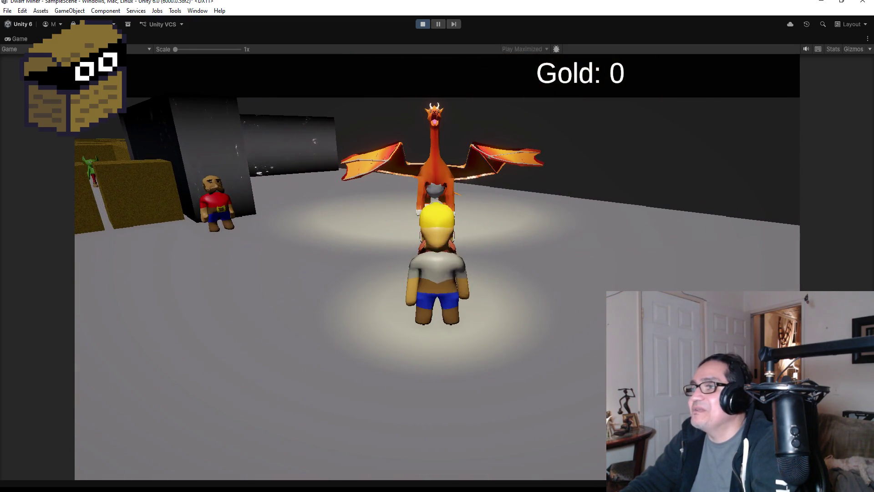
pyautogui.press('s')
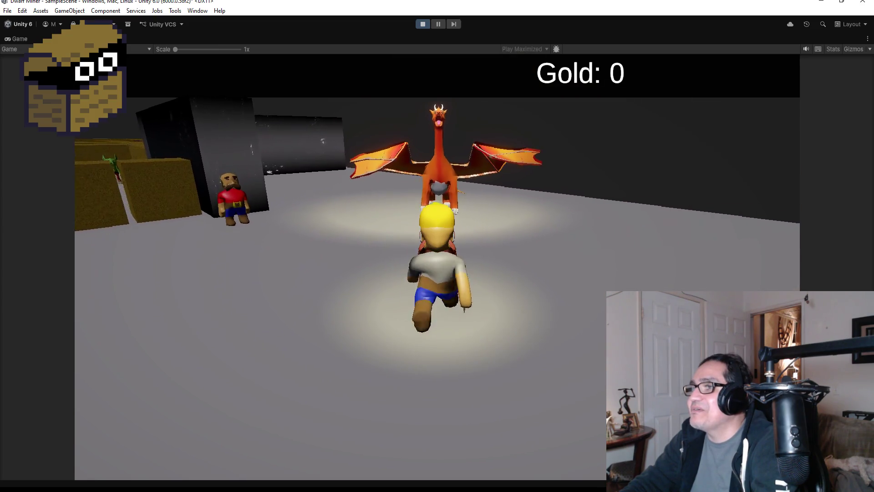
pyautogui.press('s')
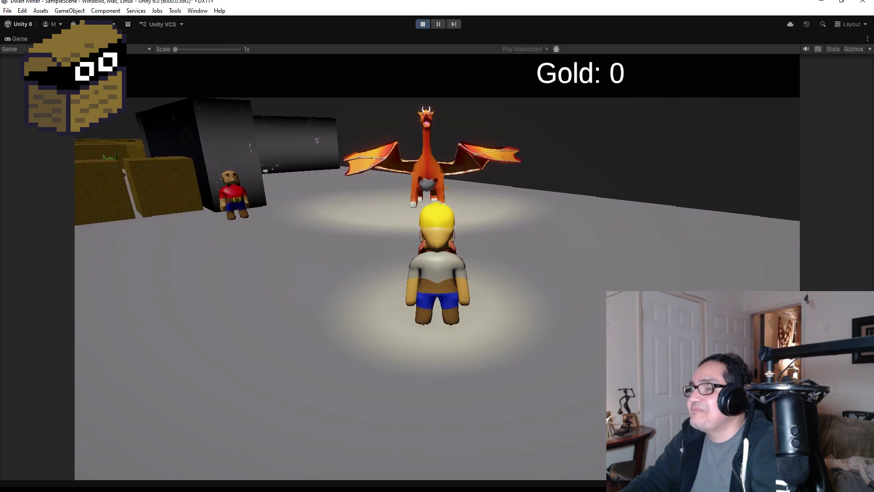
pyautogui.press('w')
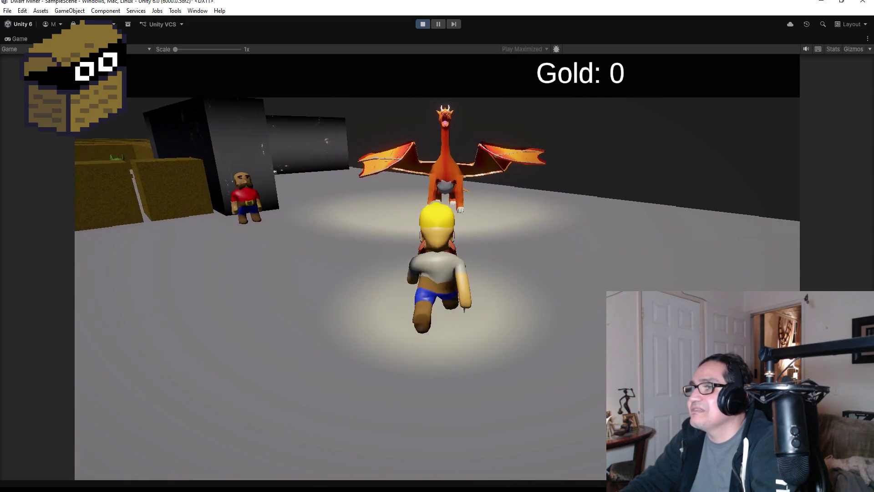
pyautogui.press('d')
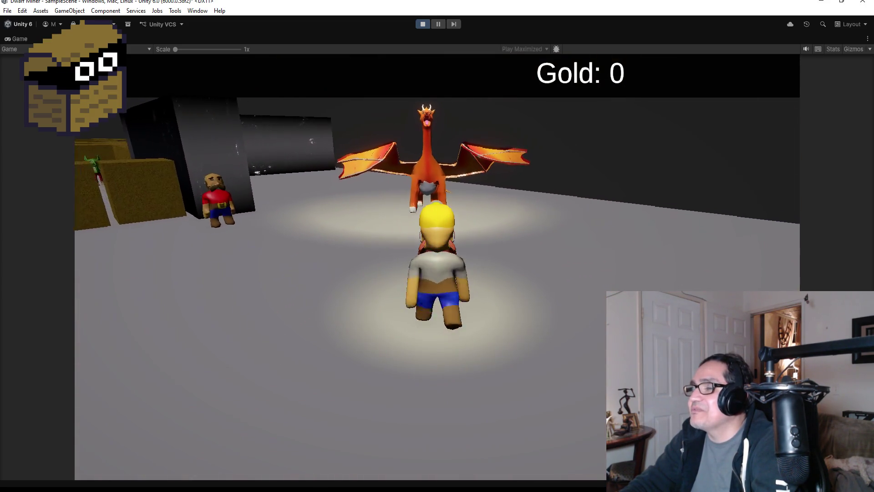
pyautogui.press('w')
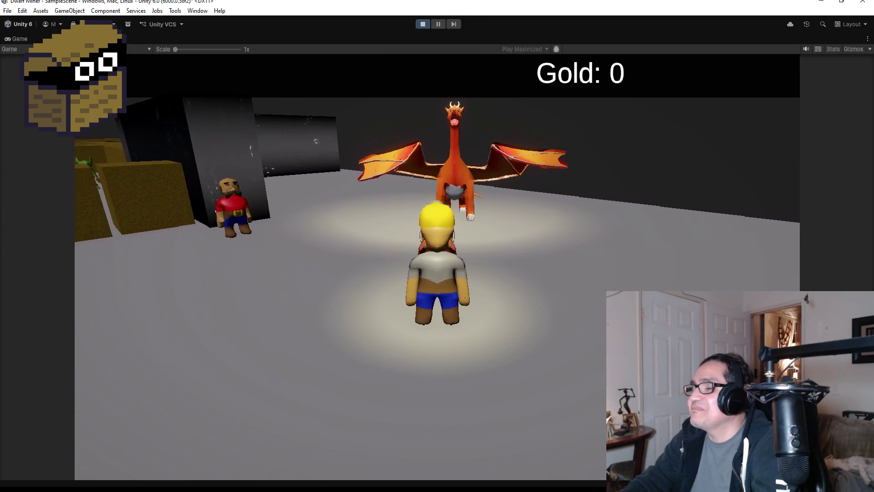
pyautogui.press('d')
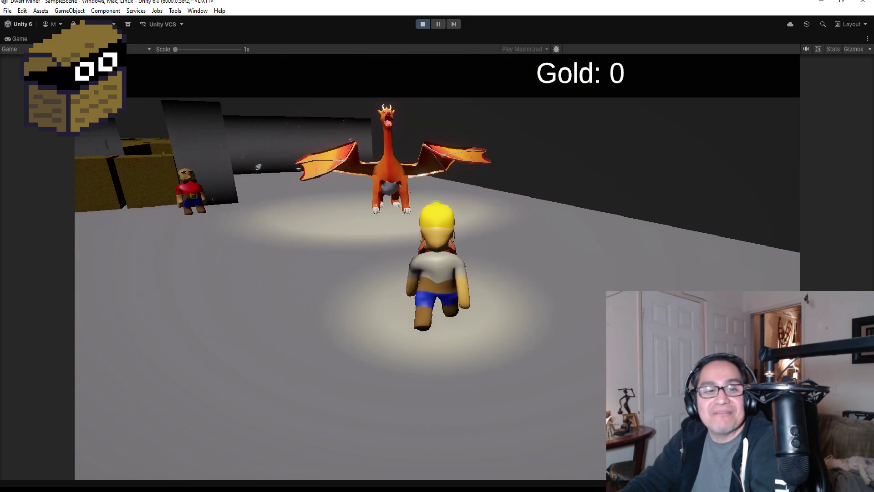
pyautogui.press('a')
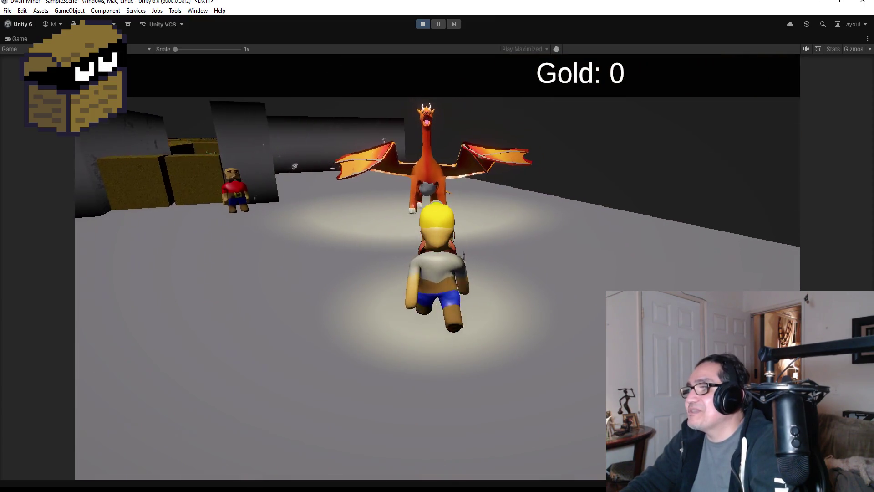
pyautogui.press('a')
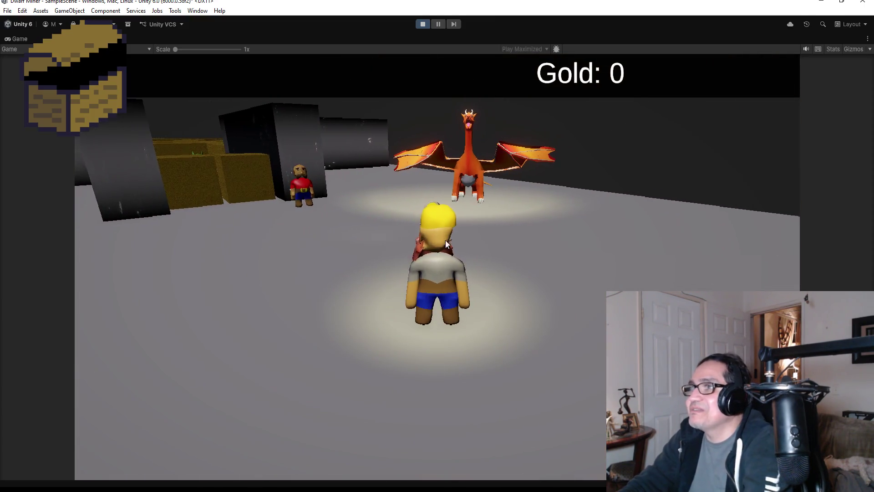
pyautogui.click(425, 23)
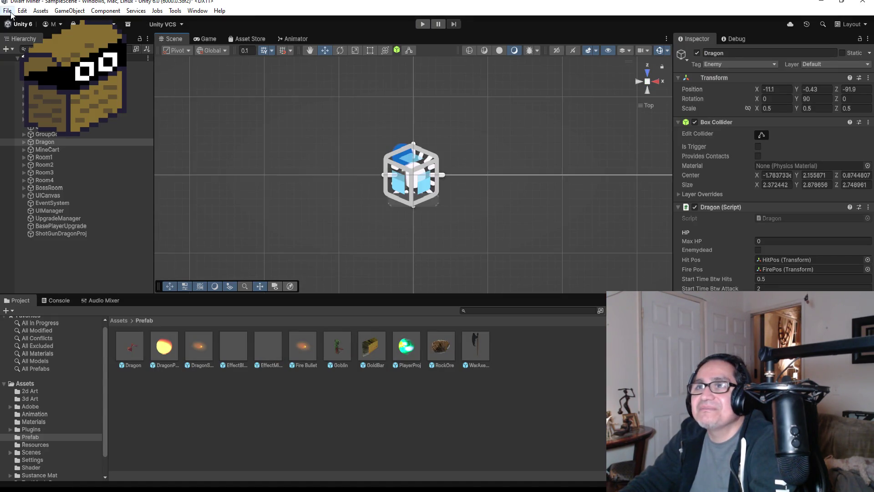
# Save the Unity scene with File > Save.
pyautogui.click(8, 10)
pyautogui.click(14, 48)
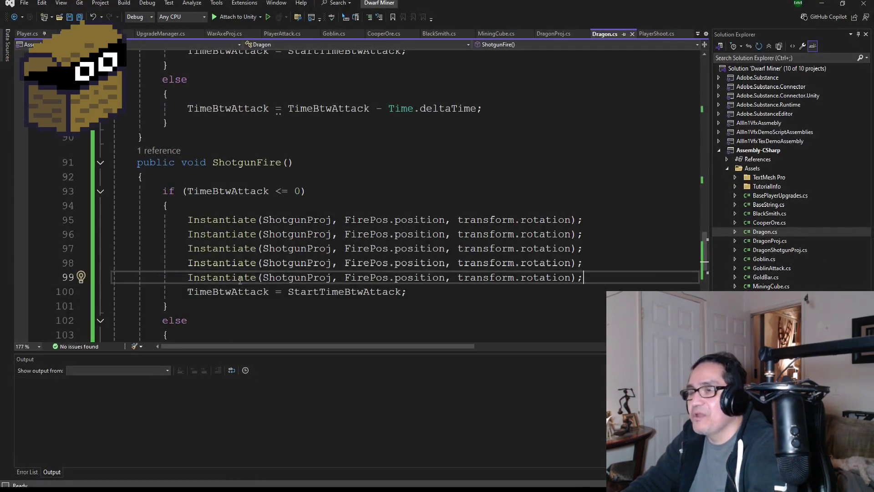
pyautogui.scroll(10, 273, 142)
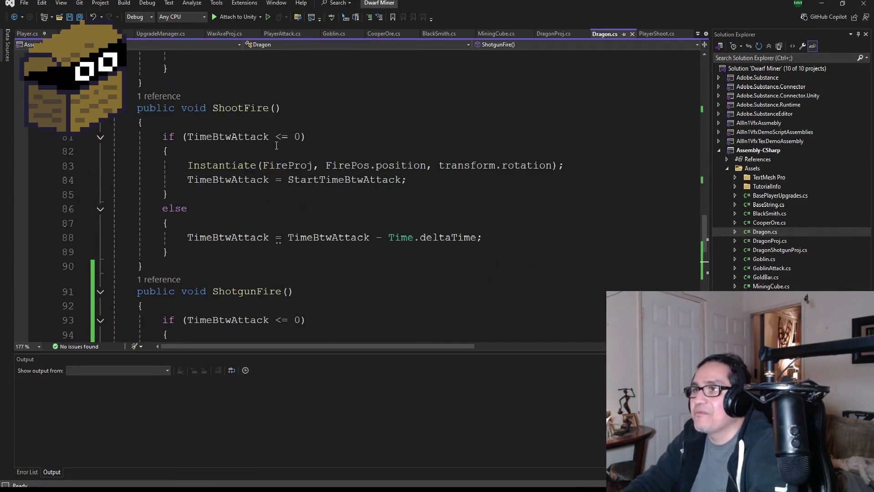
# Add an empty line after the StartTimeBtwAttack field in Dragon.cs, then return to Unity.
pyautogui.scroll(18, 273, 142)
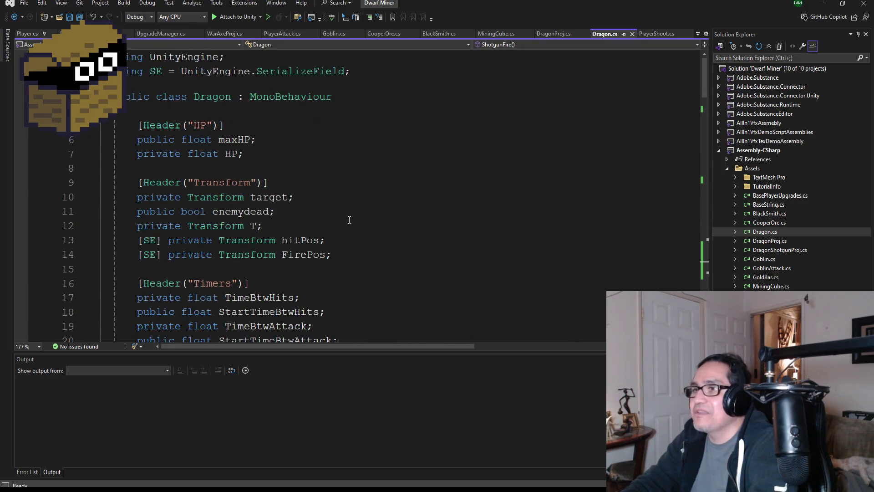
pyautogui.scroll(-5, 372, 239)
pyautogui.scroll(-2, 371, 239)
pyautogui.click(361, 143)
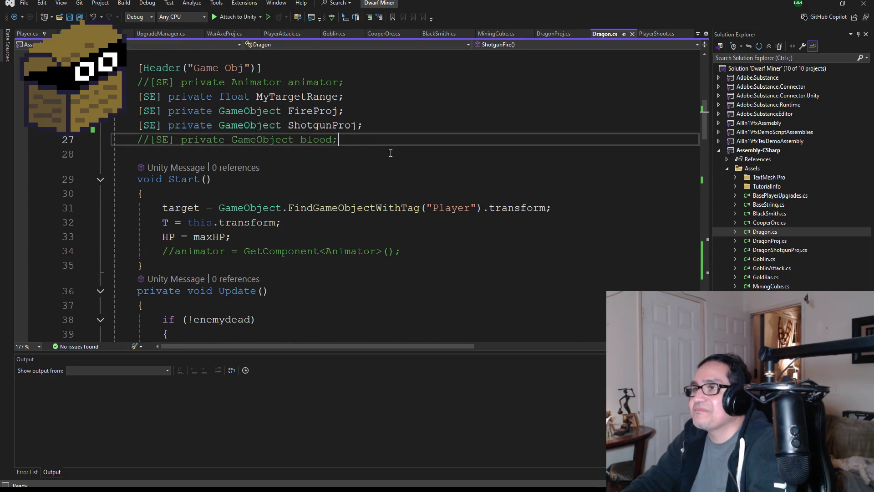
pyautogui.scroll(2, 397, 166)
pyautogui.scroll(1, 389, 179)
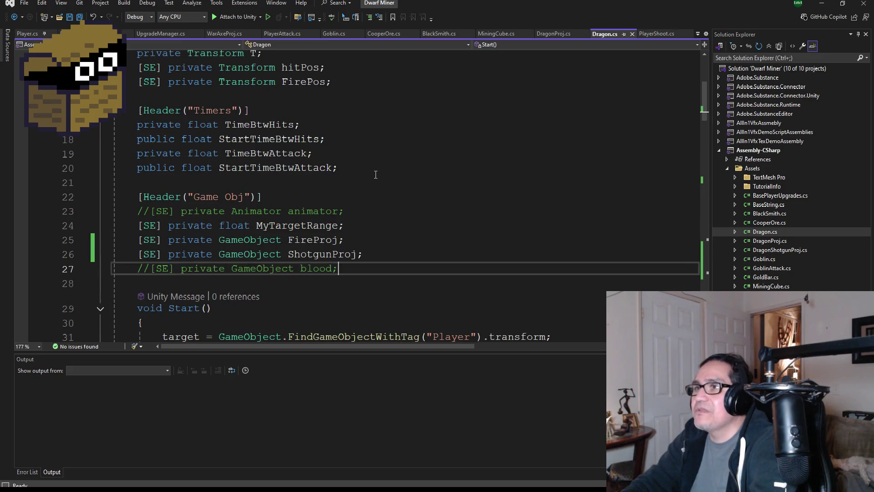
pyautogui.click(377, 172)
pyautogui.press('Return')
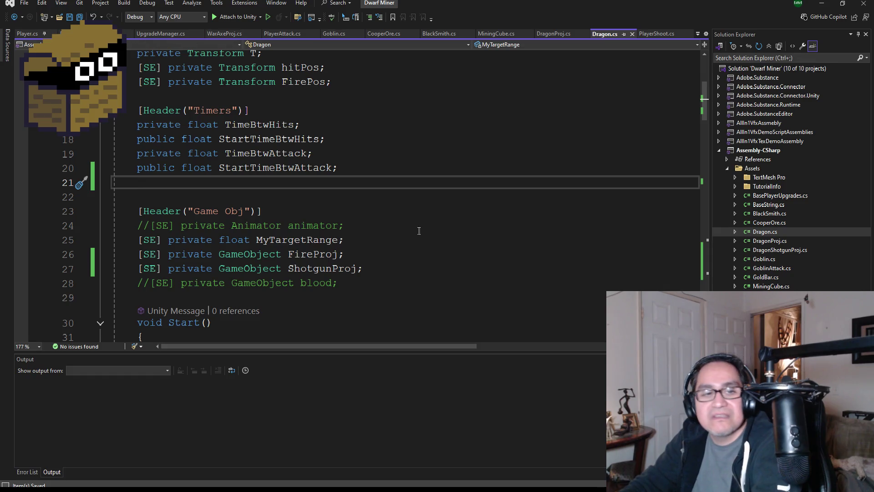
pyautogui.click(824, 6)
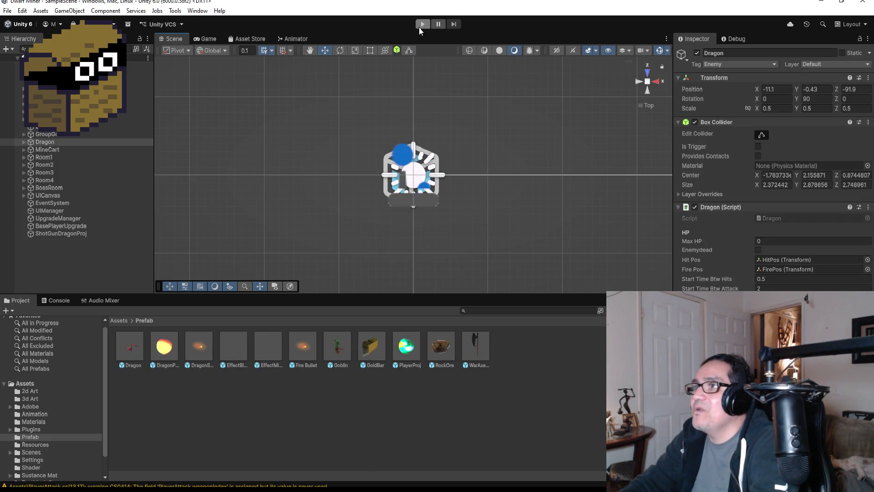
# Play-test the dragon's shotgun attack by running the dwarf toward it, then stop play mode.
pyautogui.click(419, 27)
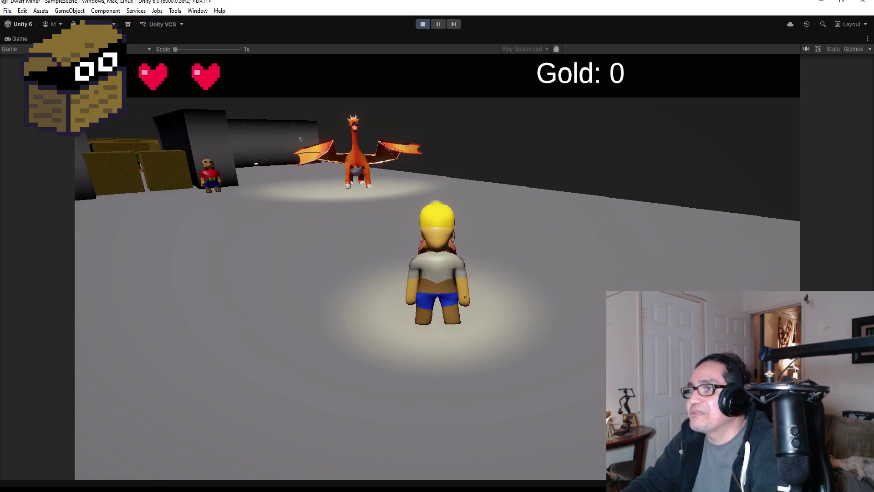
pyautogui.press('w')
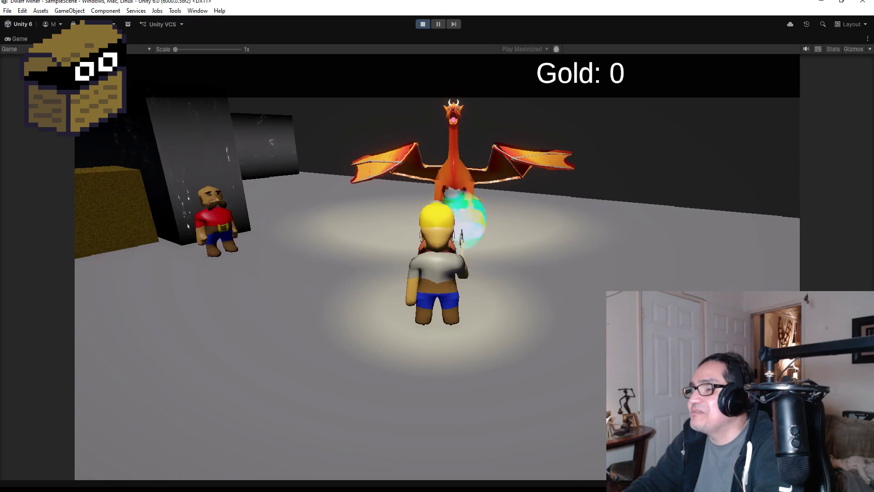
pyautogui.press('w')
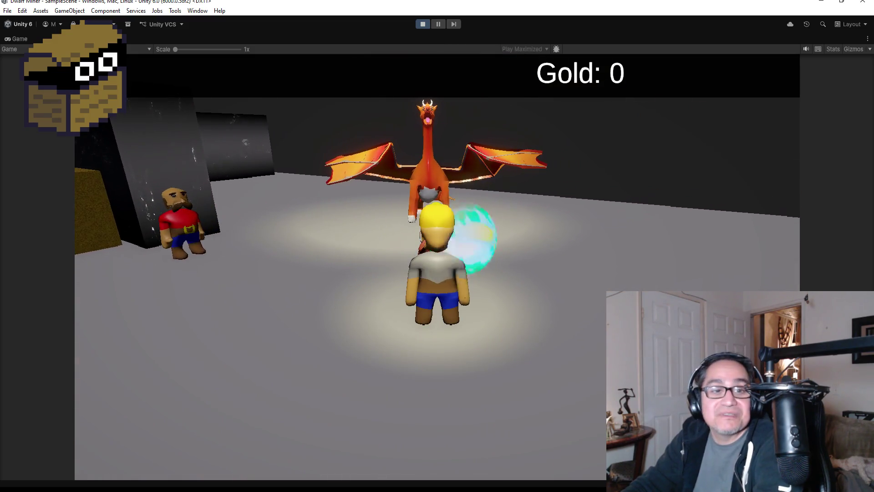
pyautogui.press('w')
pyautogui.press('w')
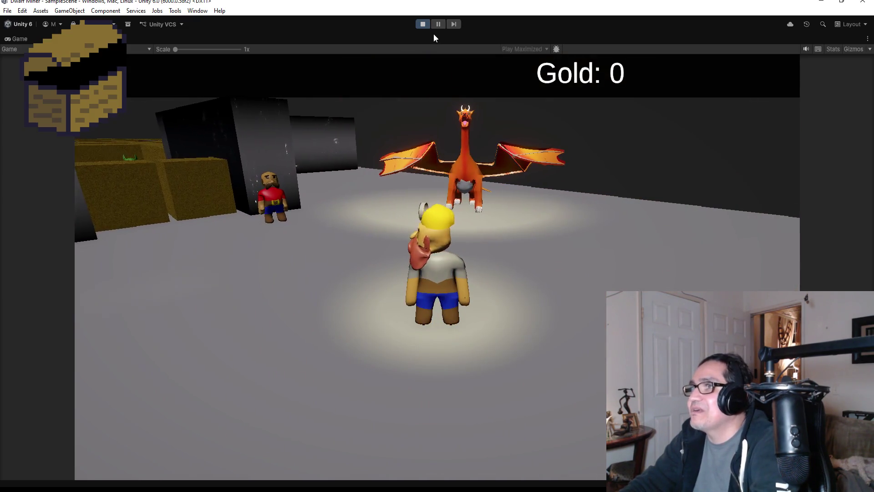
pyautogui.click(423, 24)
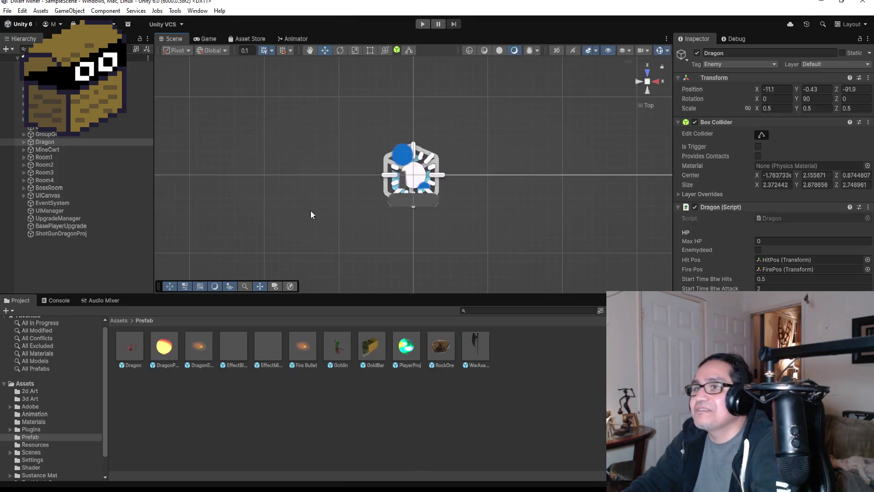
# With Dragon disabled, run the dwarf to Ye' Old BlackSmith in play mode and close the shop.
pyautogui.click(70, 141)
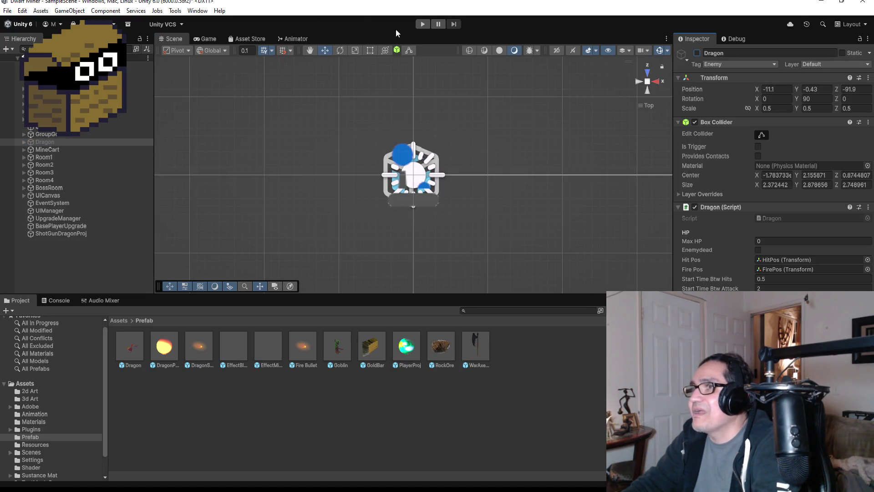
pyautogui.click(423, 23)
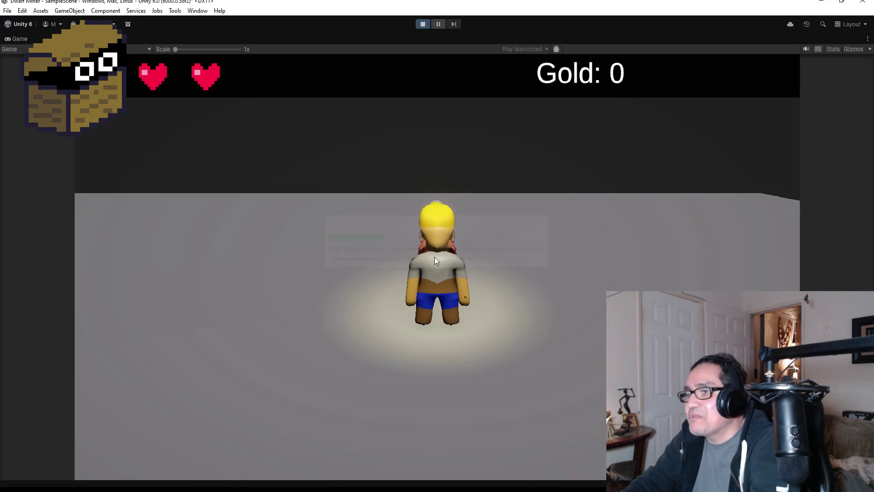
pyautogui.press('w')
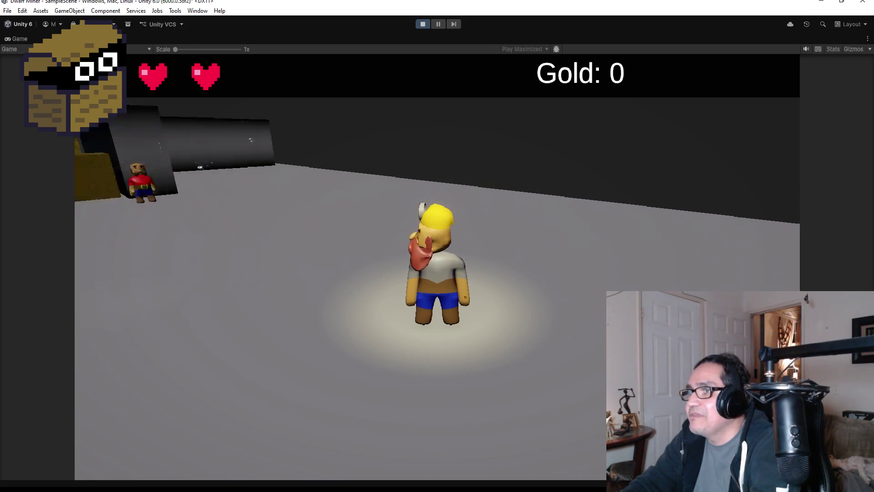
pyautogui.press('w')
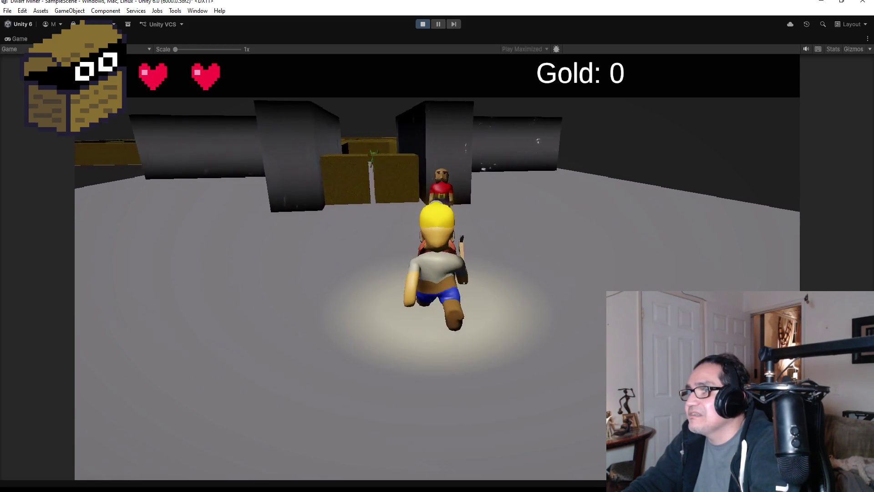
pyautogui.press('w')
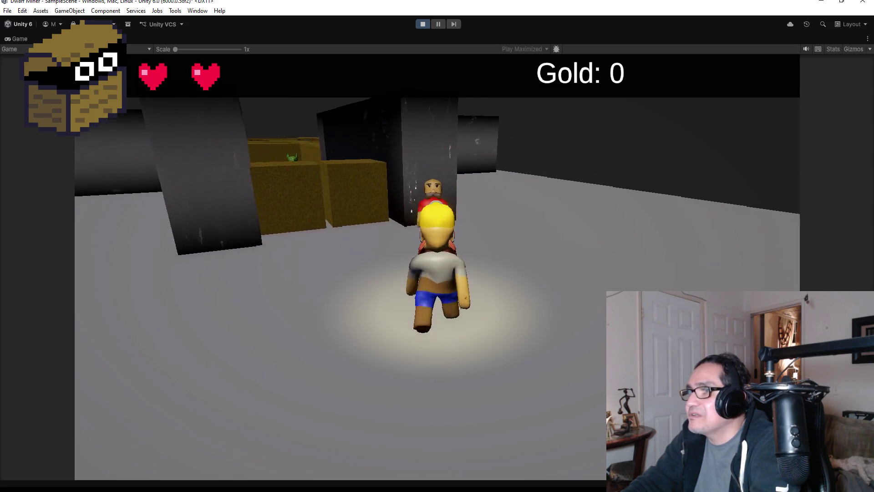
pyautogui.press('w')
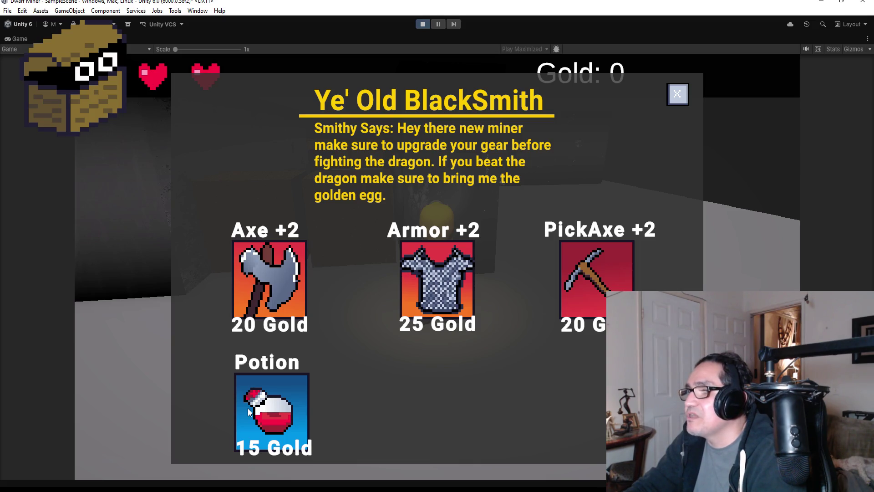
pyautogui.click(678, 94)
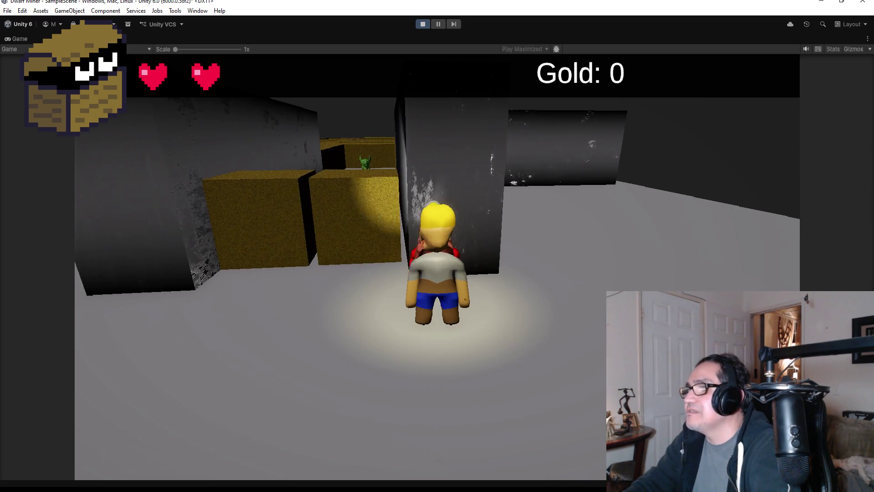
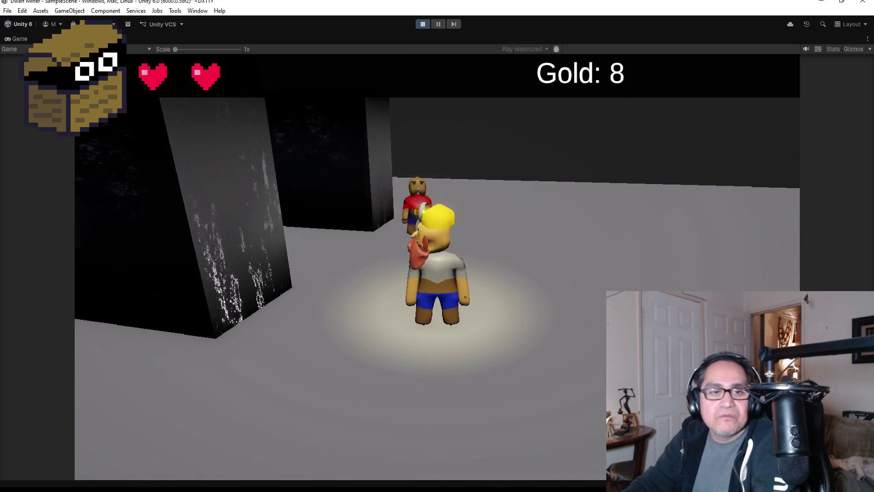
# Buy an upgrade at the Blacksmith shop, dropping Gold from 8 to 3, then close the shop.
pyautogui.press('e')
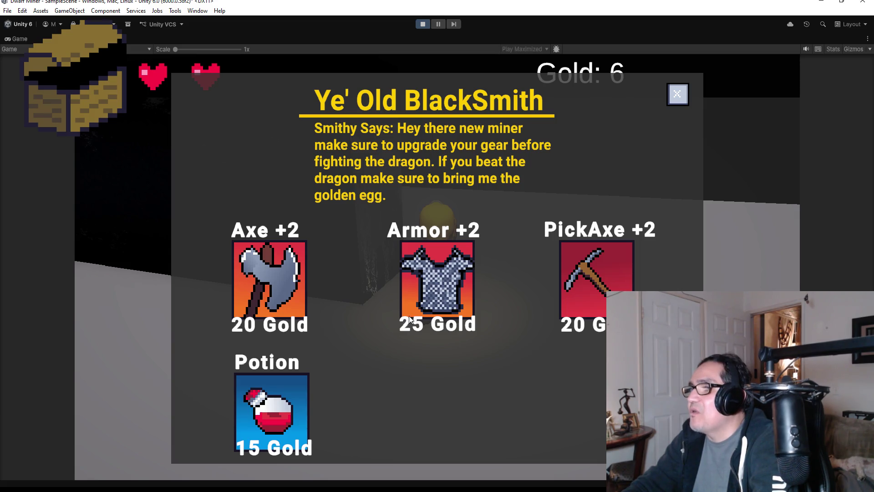
pyautogui.click(441, 278)
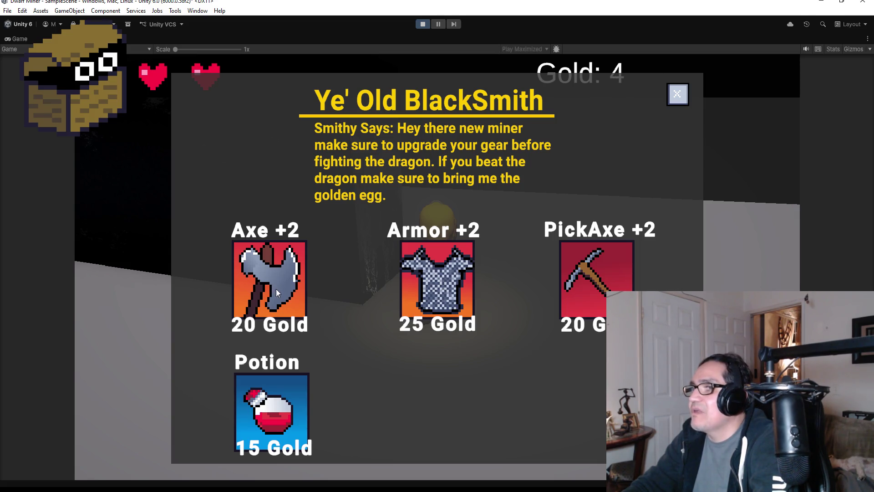
pyautogui.click(677, 94)
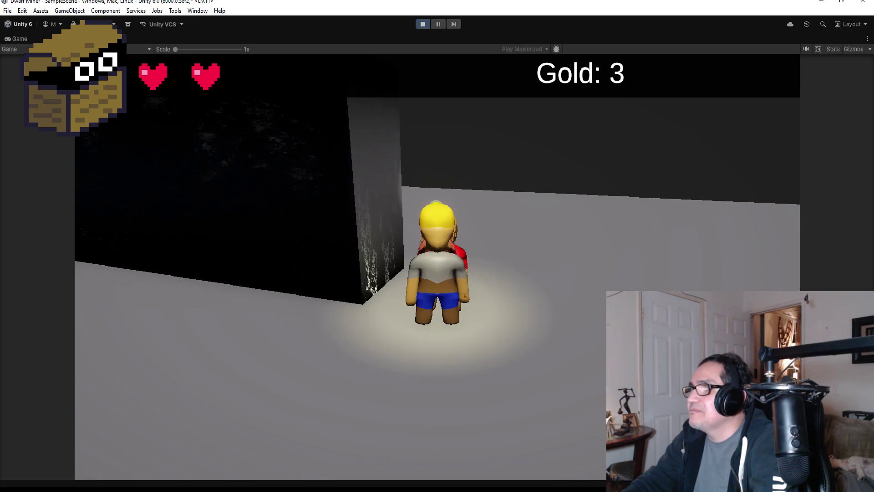
# Run the dwarf down the corridor, mining through the end walls for gold.
pyautogui.press('w')
pyautogui.press('w')
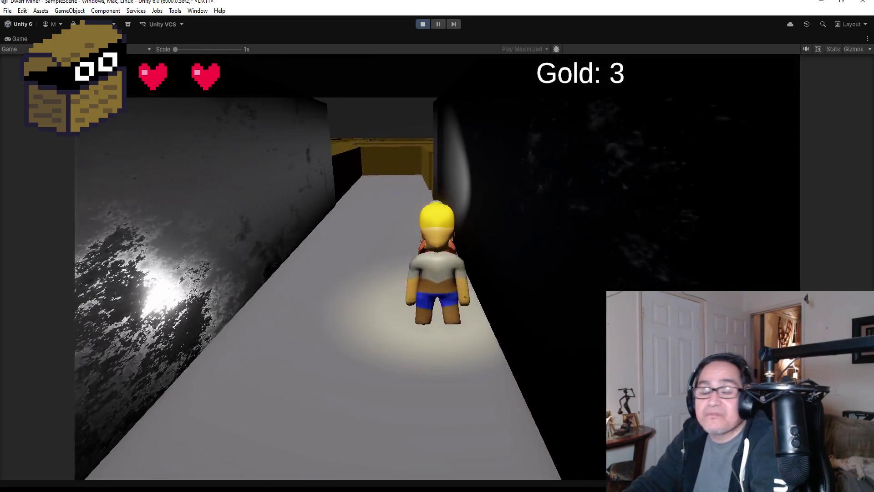
pyautogui.press('w')
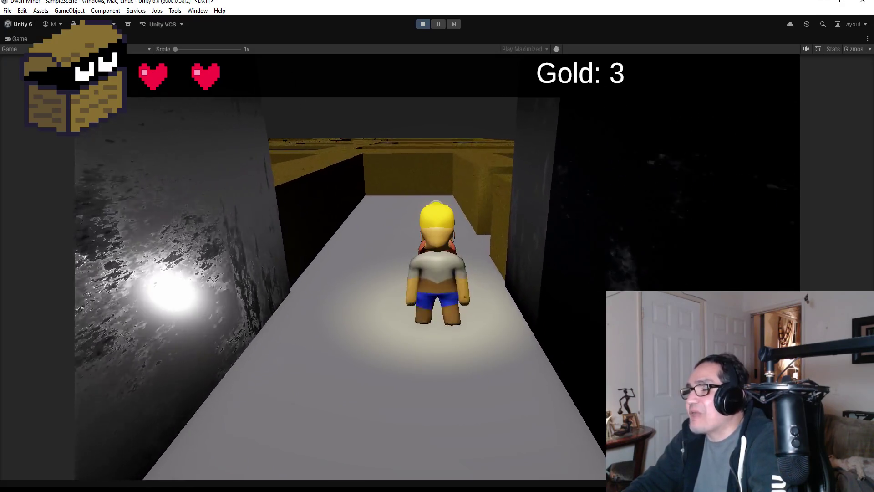
pyautogui.press('w')
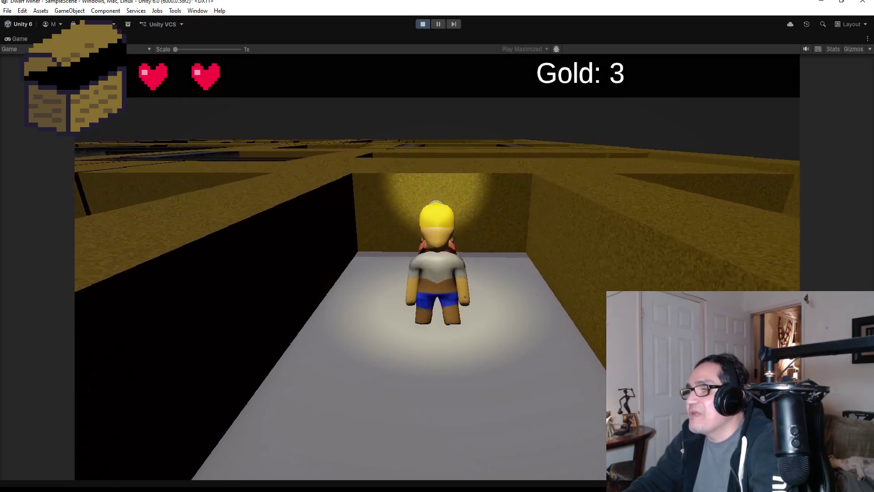
pyautogui.press('w')
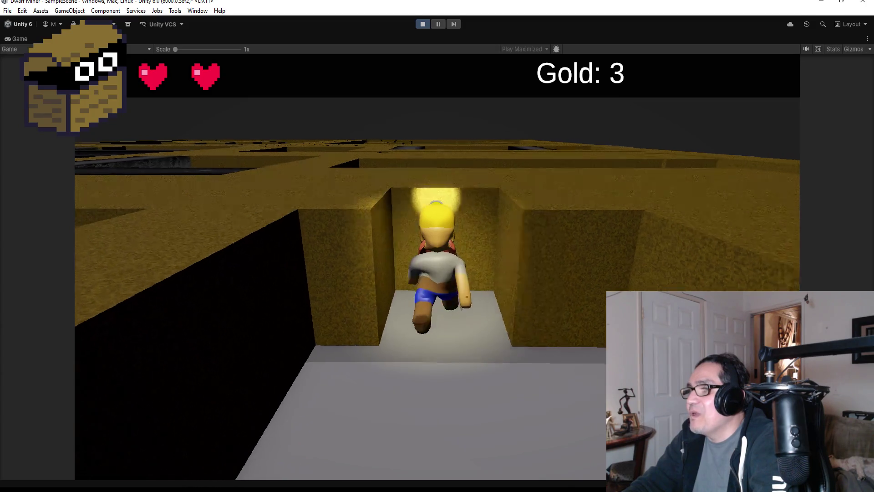
pyautogui.press('w')
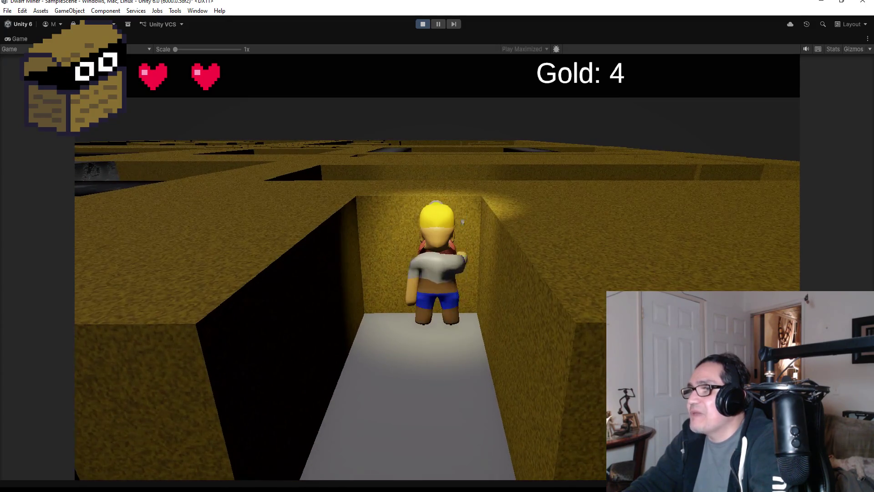
pyautogui.press('w')
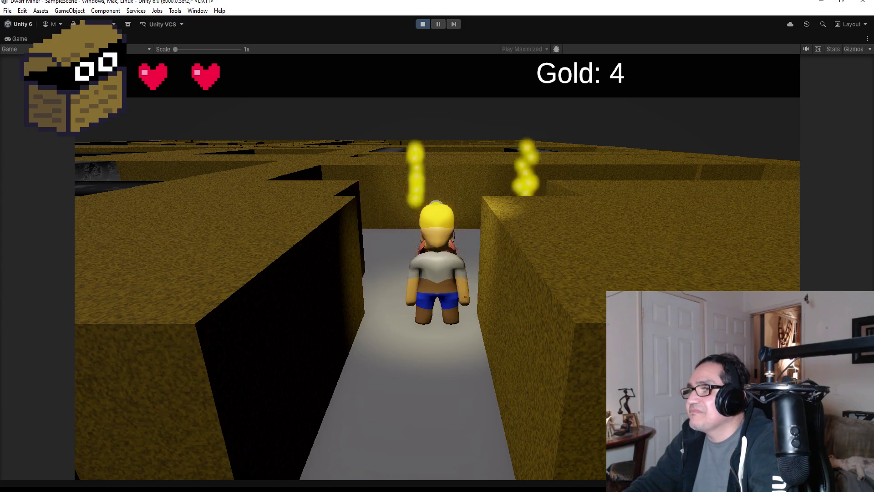
pyautogui.press('w')
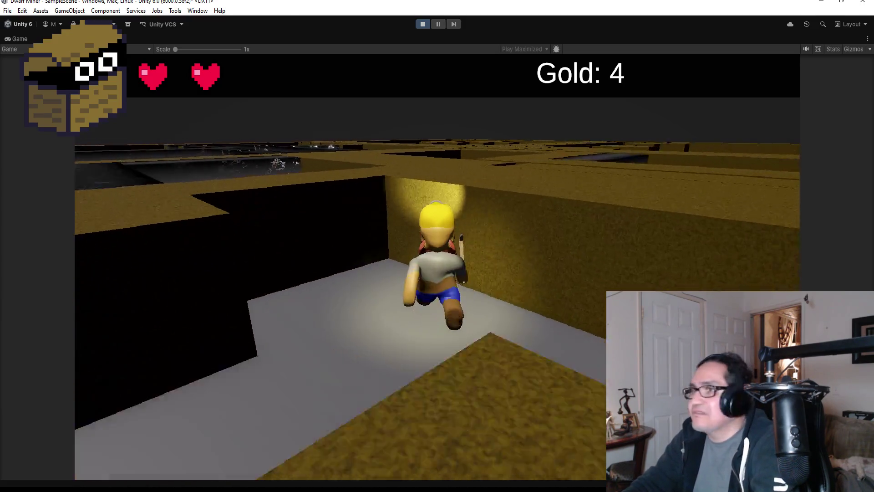
# Defeat the goblin and collect the gold bar and glowing gold in the dead end.
pyautogui.press('w')
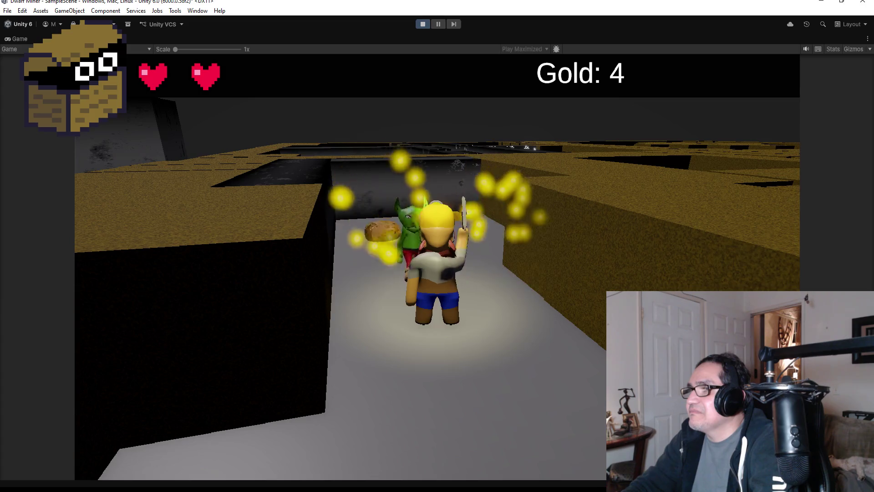
pyautogui.press('w')
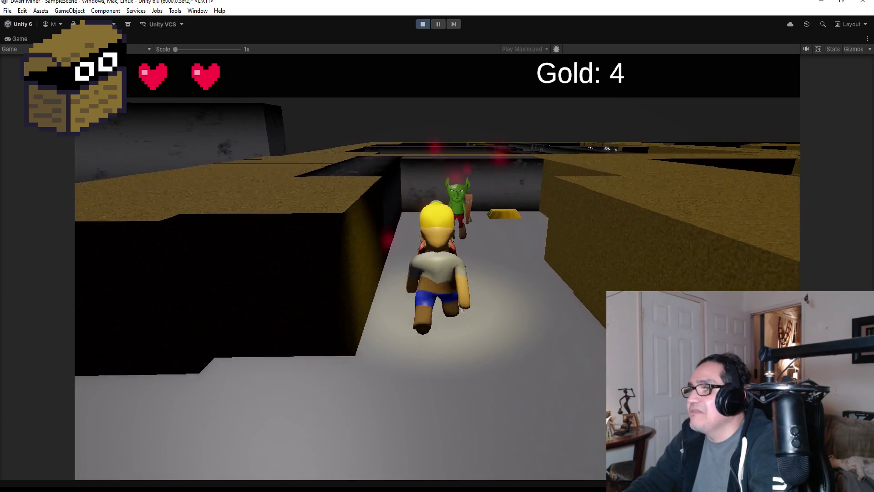
pyautogui.press('w')
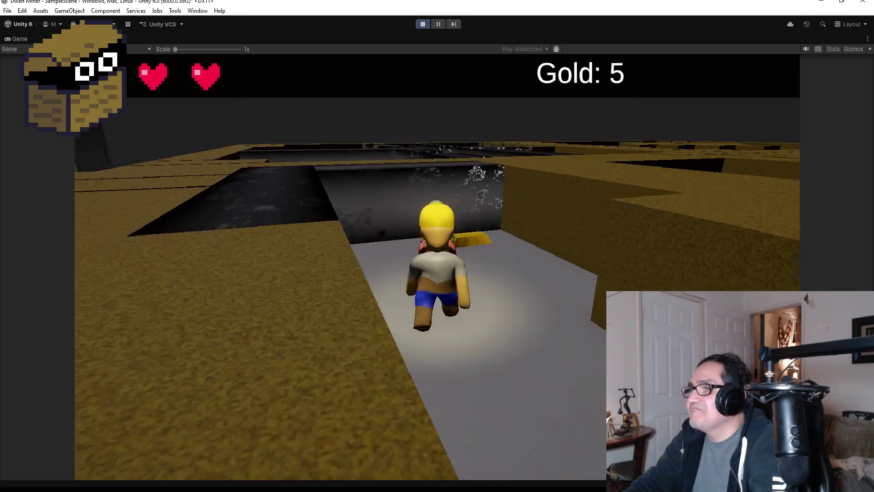
pyautogui.press('w')
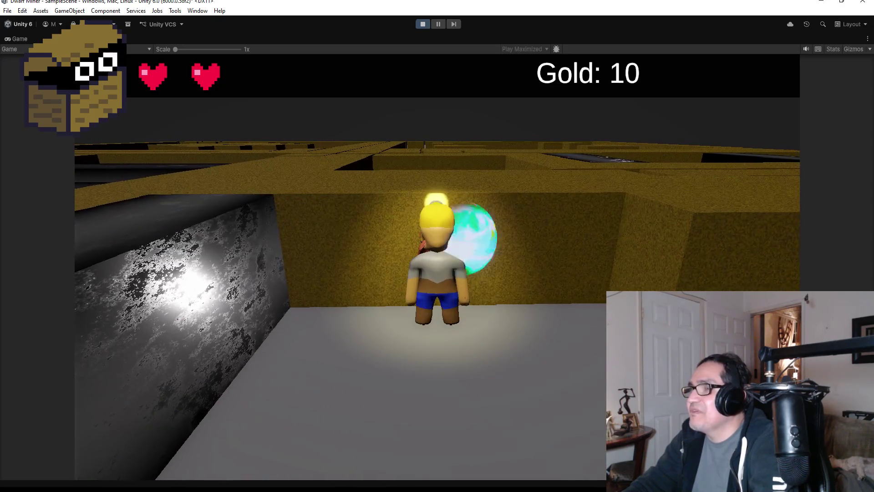
pyautogui.press('w')
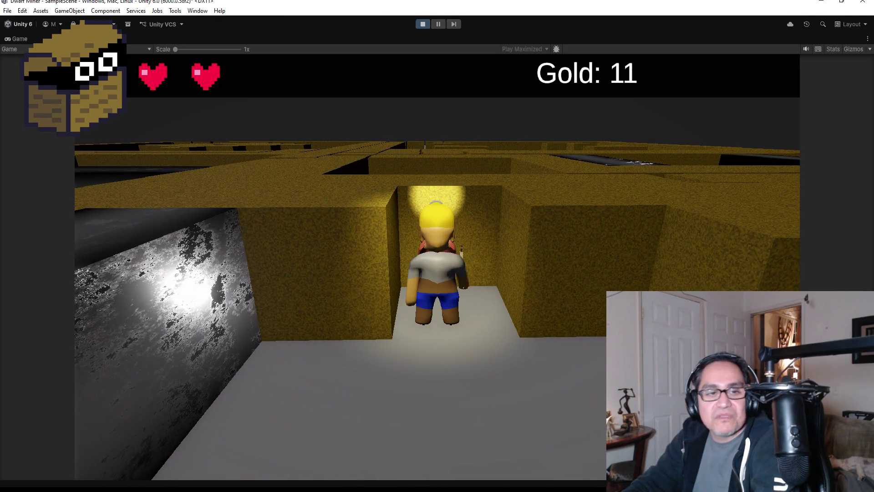
# Back out of the dead end and mine along the narrow corridor into the open area.
pyautogui.press('s')
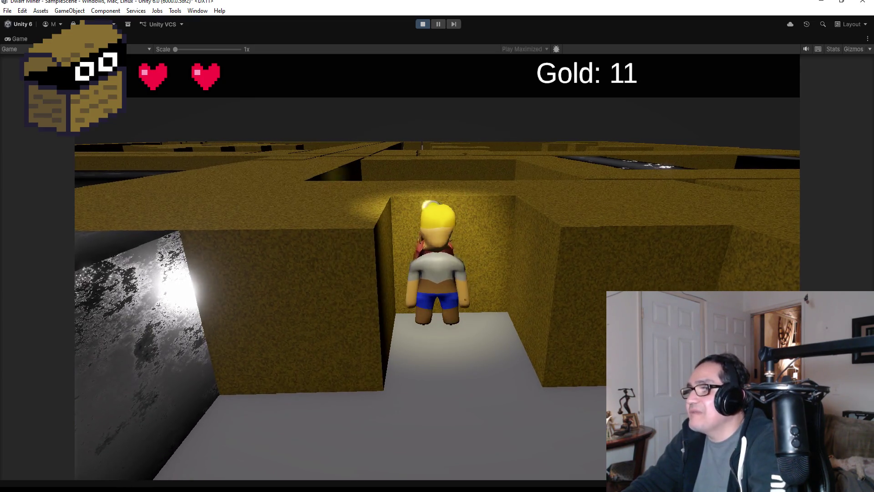
pyautogui.press('s')
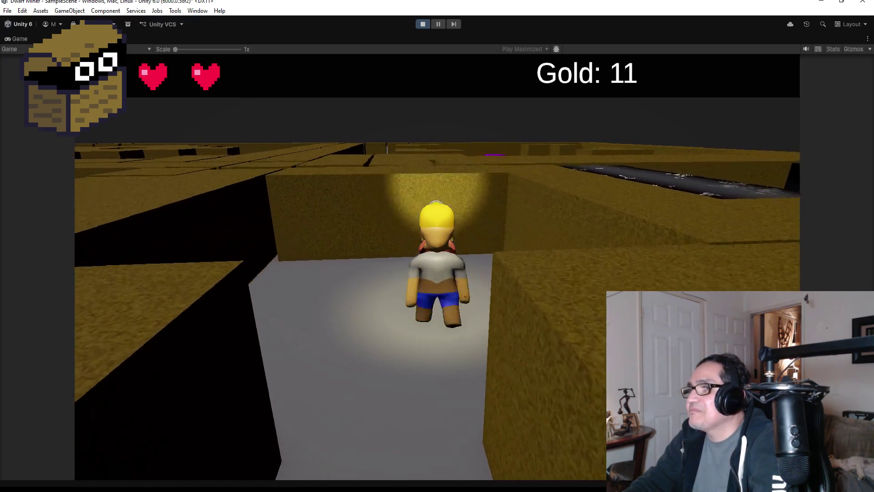
pyautogui.press('w')
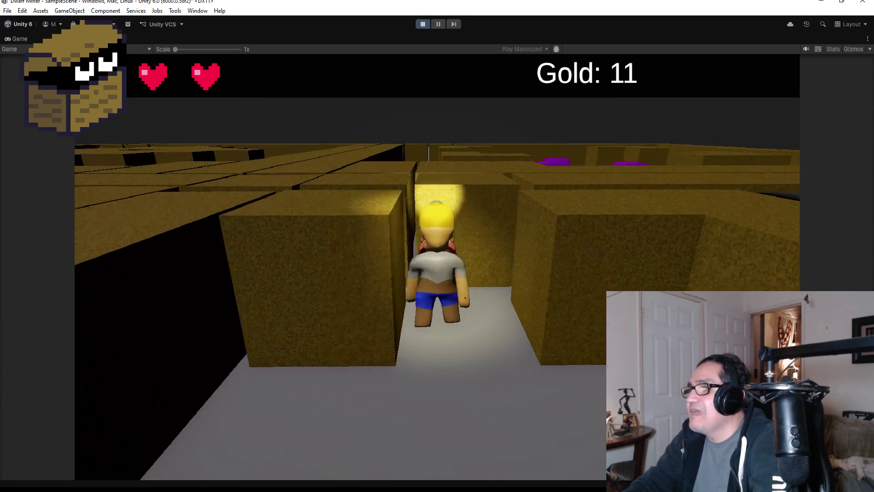
pyautogui.press('w')
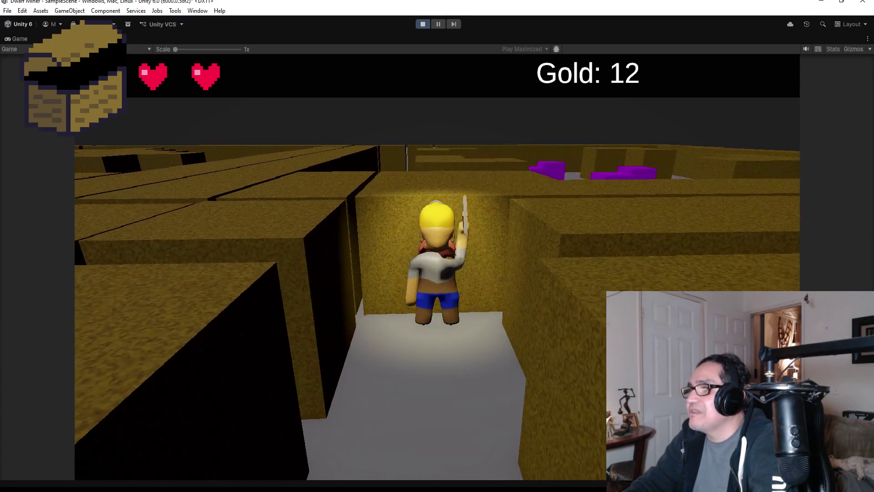
pyautogui.press('w')
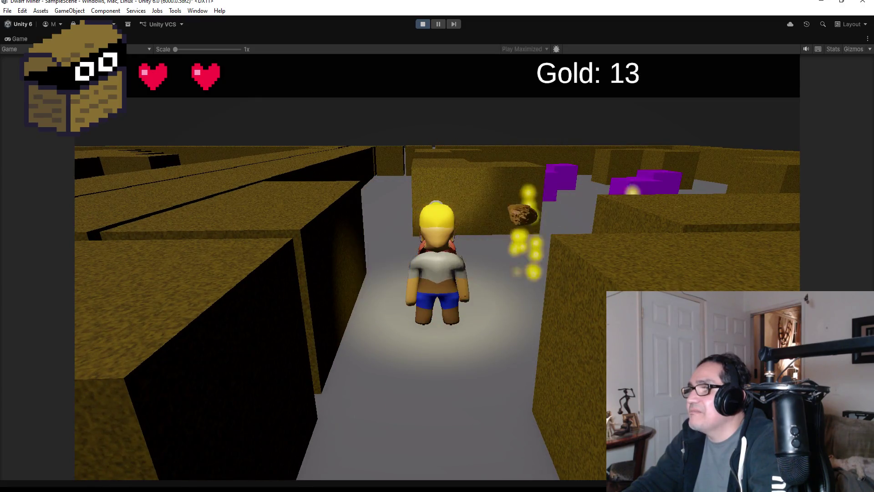
pyautogui.press('a')
pyautogui.press('w')
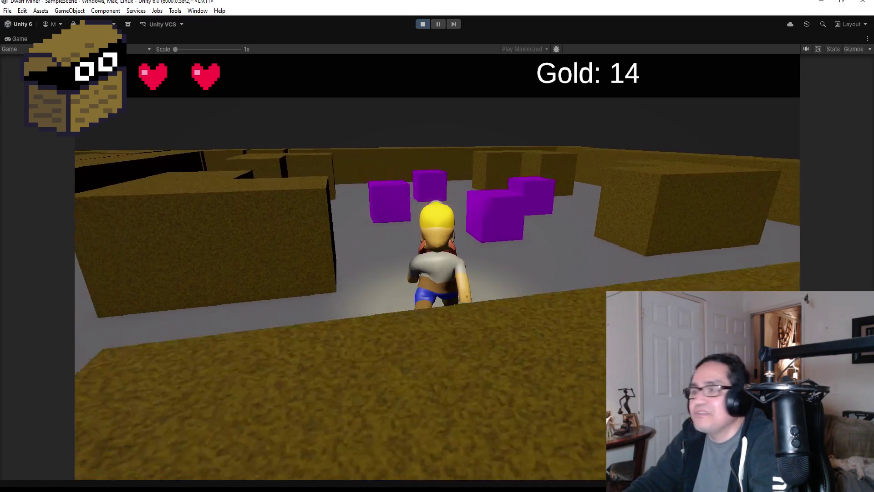
pyautogui.press('d')
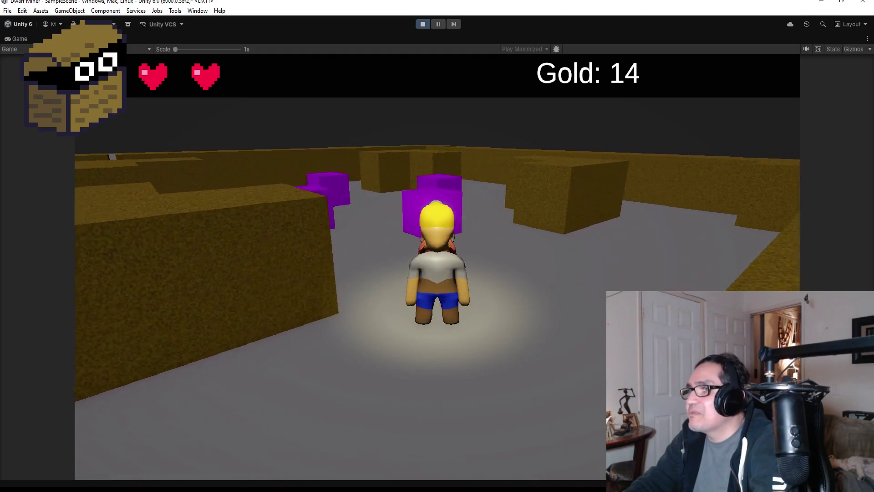
pyautogui.press('w')
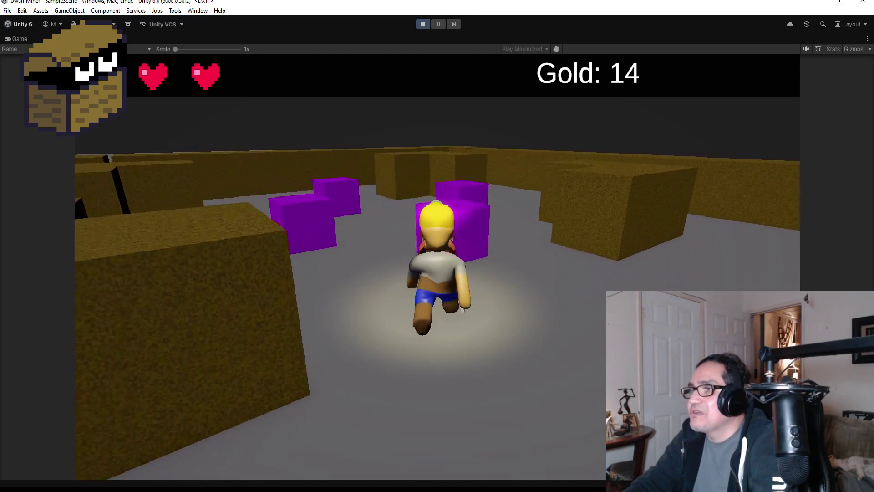
# Run down the next corridor, mine through its end wall, and continue beyond.
pyautogui.press('a')
pyautogui.press('w')
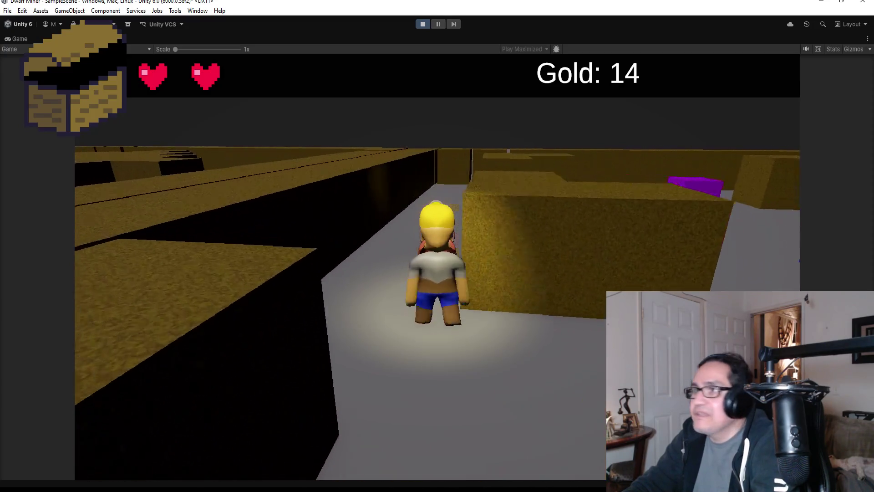
pyautogui.press('w')
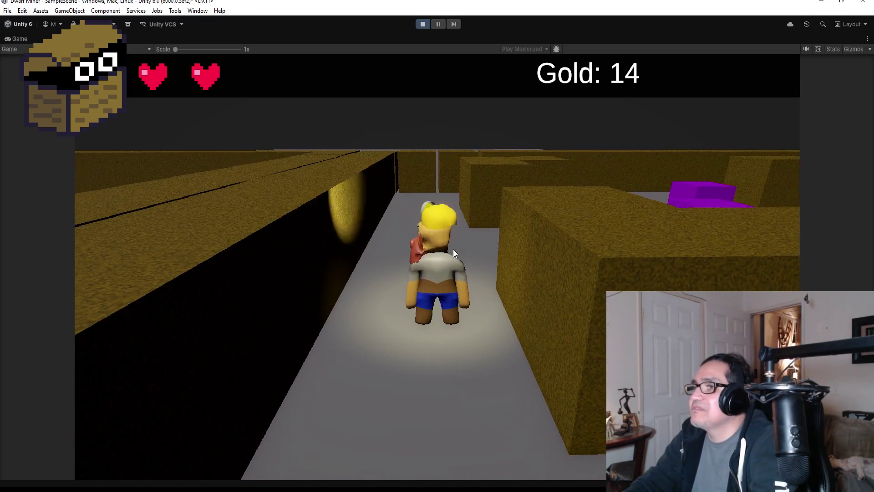
pyautogui.press('w')
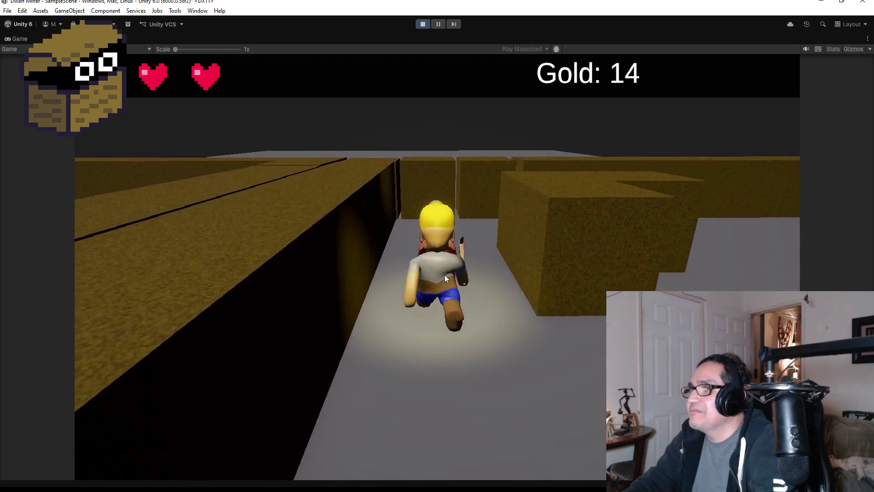
pyautogui.press('w')
pyautogui.press('Left')
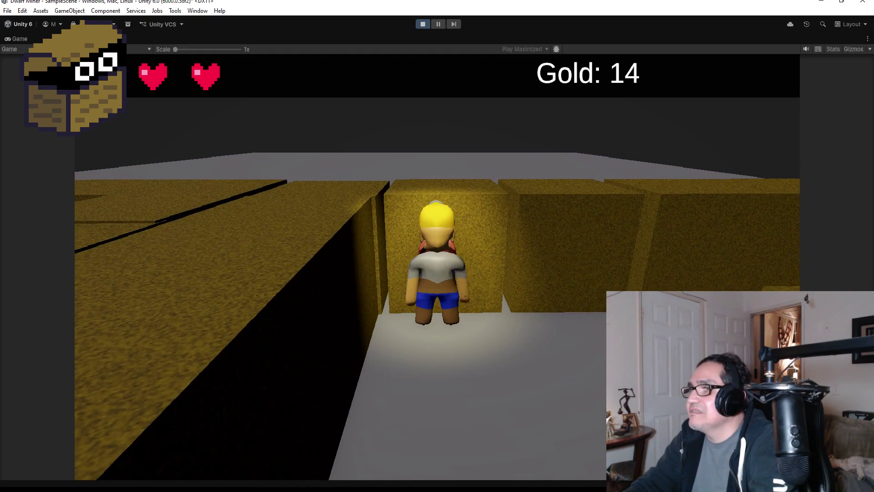
pyautogui.press('space')
pyautogui.press('Up')
pyautogui.press('Up')
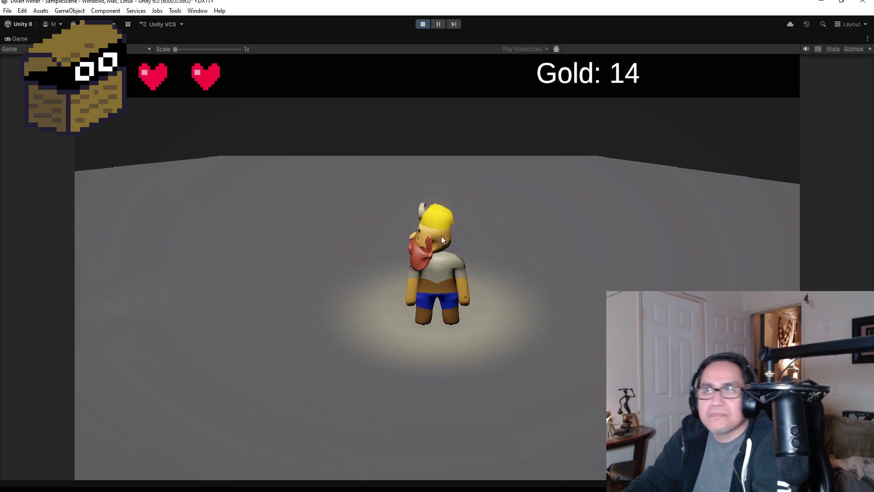
# Stop Play mode and make the inactive Dragon object active.
pyautogui.click(422, 24)
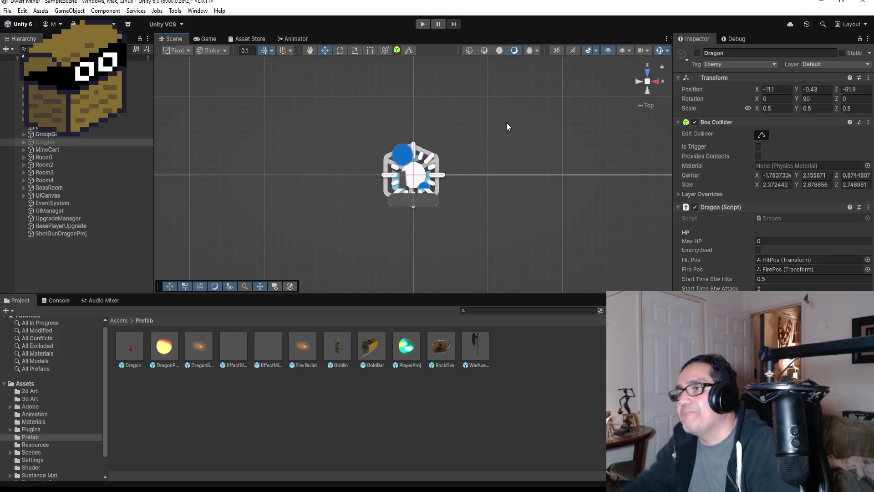
pyautogui.click(77, 80)
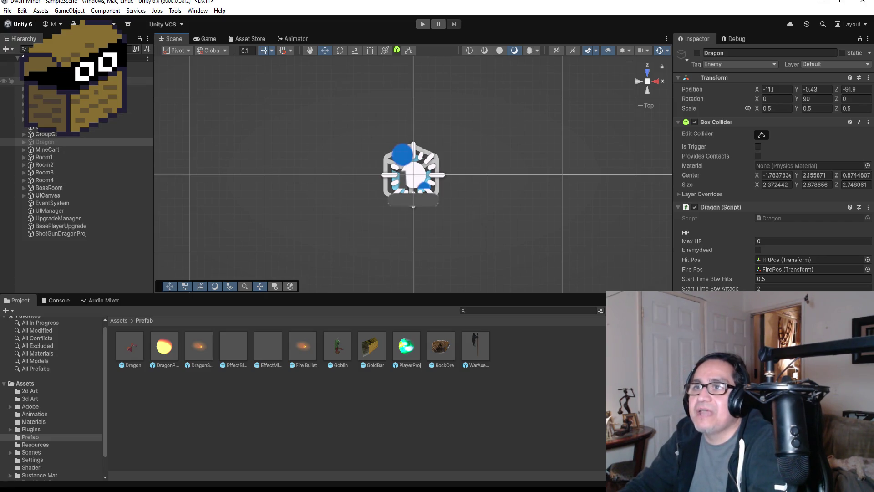
pyautogui.click(62, 142)
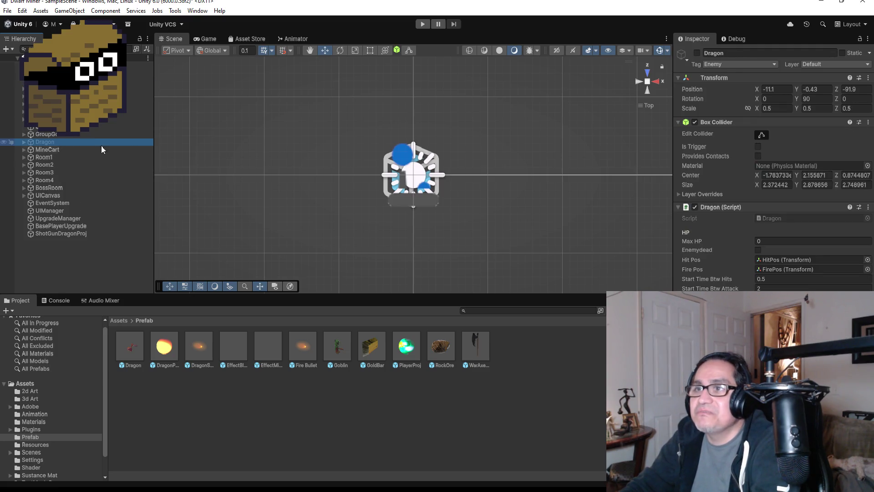
pyautogui.click(697, 52)
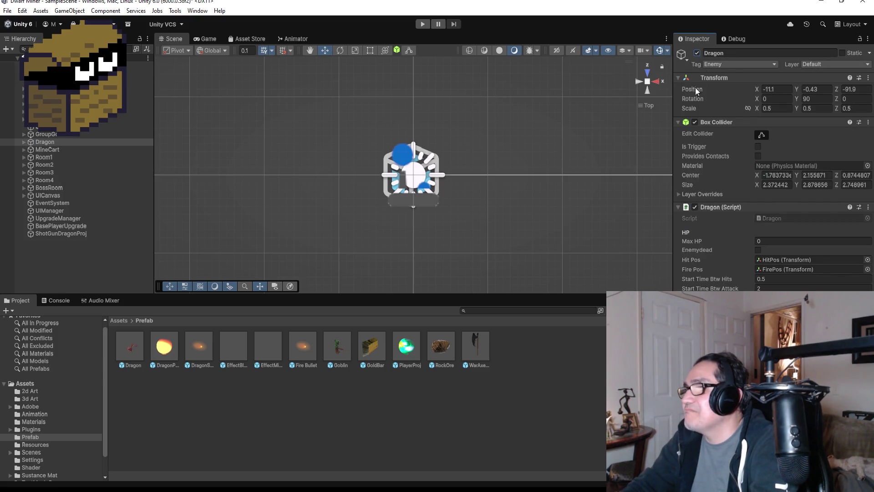
# Frame the dragon model in the Scene view and orbit to an angled view of it.
pyautogui.doubleClick(41, 142)
pyautogui.scroll(-5, 569, 218)
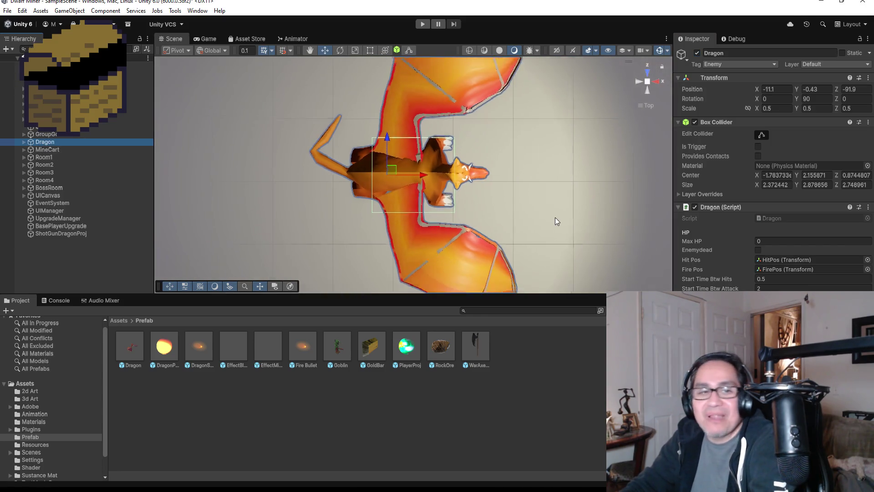
pyautogui.moveTo(570, 208); pyautogui.dragTo(488, 127)
pyautogui.scroll(3, 487, 127)
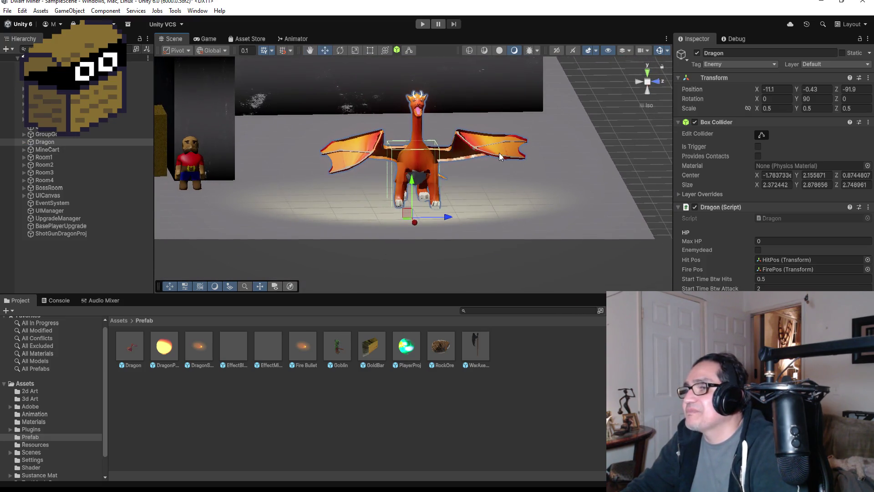
pyautogui.scroll(3, 529, 193)
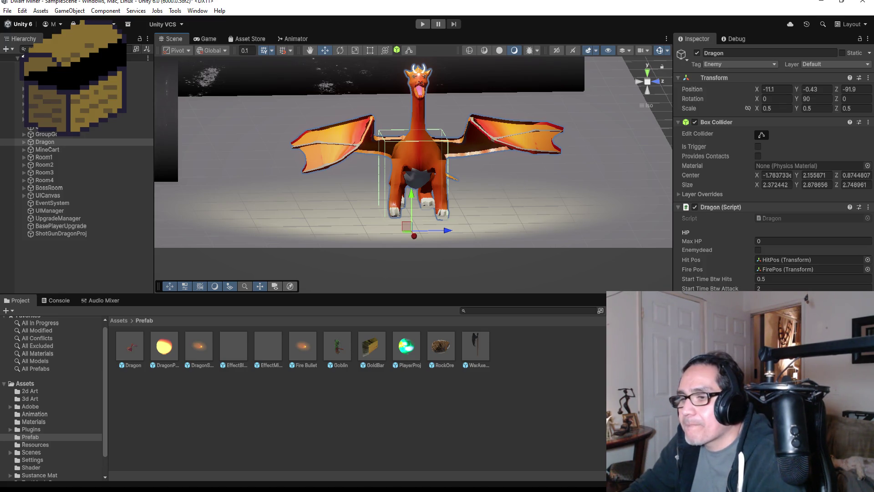
pyautogui.hotkey('alt', 'Tab')
# Reorder the open script tabs and scroll Dragon.cs to the gameover check on line 61.
pyautogui.scroll(6, 283, 224)
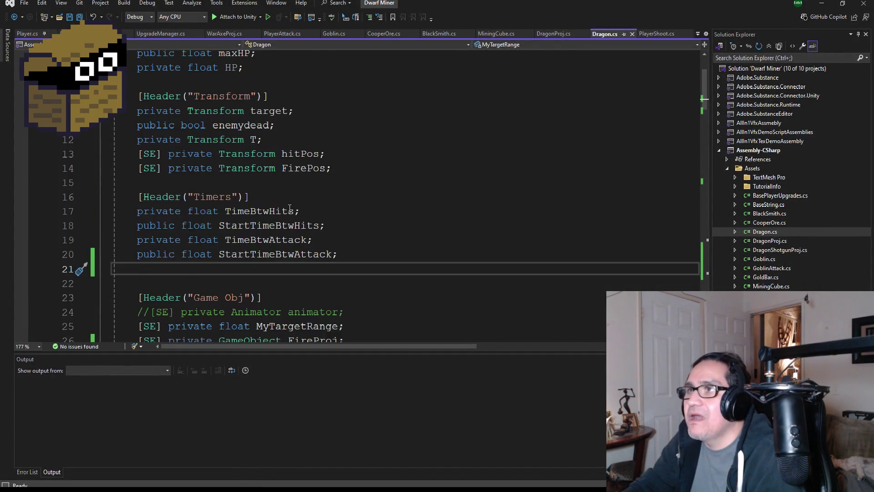
pyautogui.scroll(-12, 389, 228)
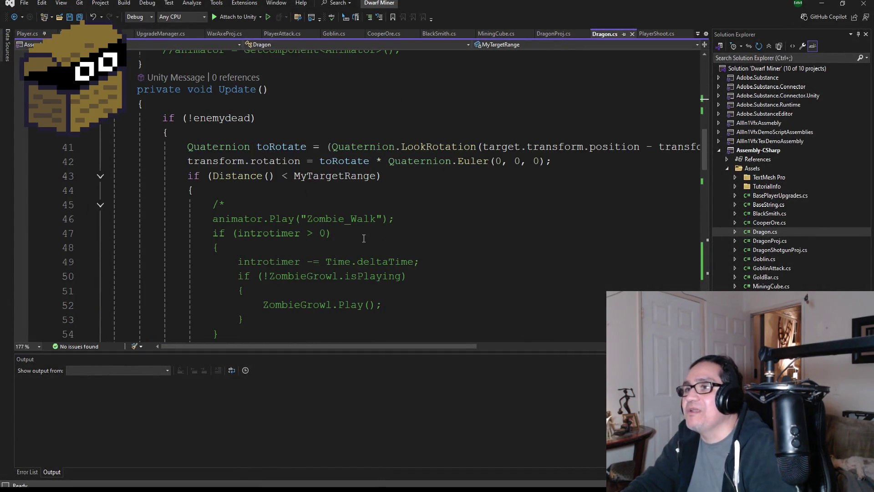
pyautogui.scroll(-3, 366, 237)
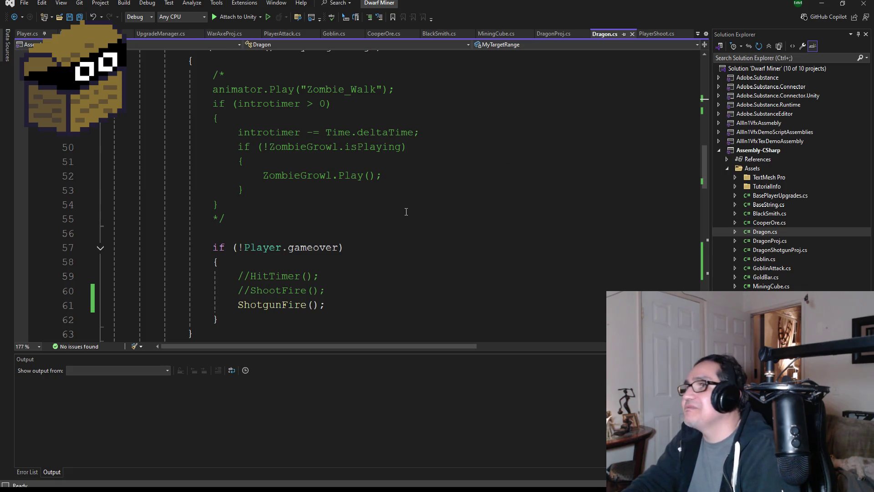
pyautogui.moveTo(612, 35); pyautogui.dragTo(149, 34)
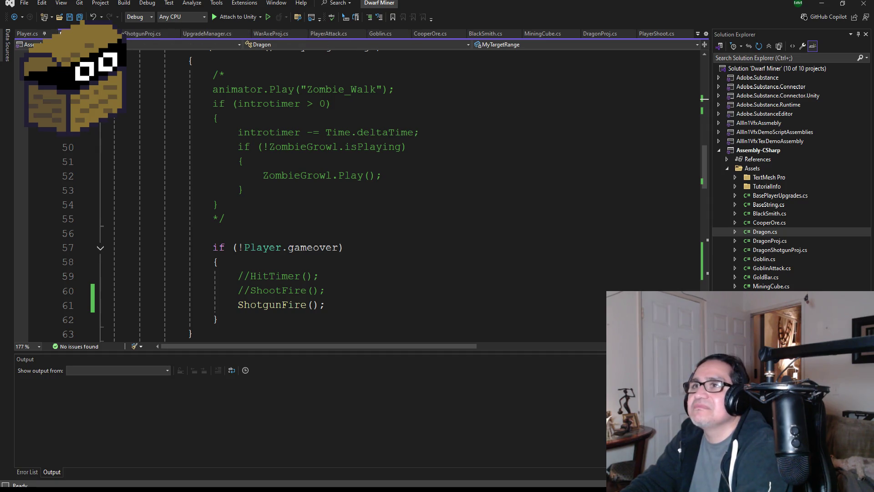
pyautogui.scroll(-9, 292, 218)
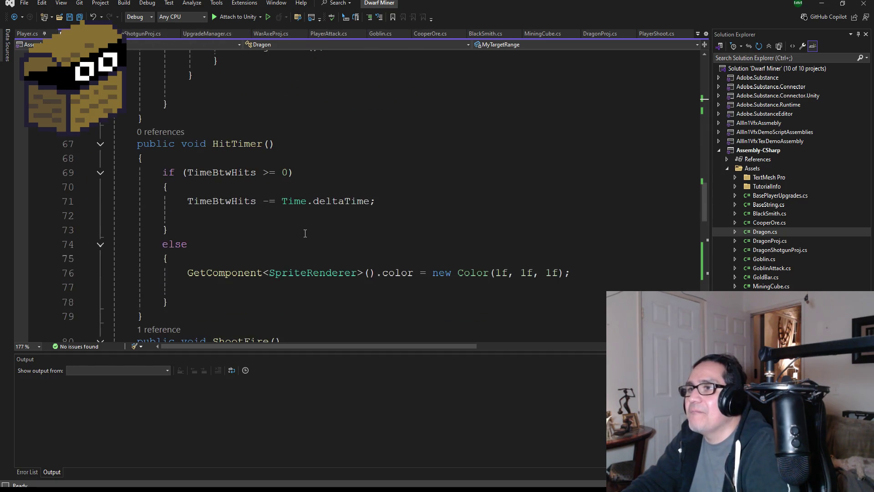
pyautogui.scroll(-3, 307, 248)
pyautogui.scroll(11, 301, 218)
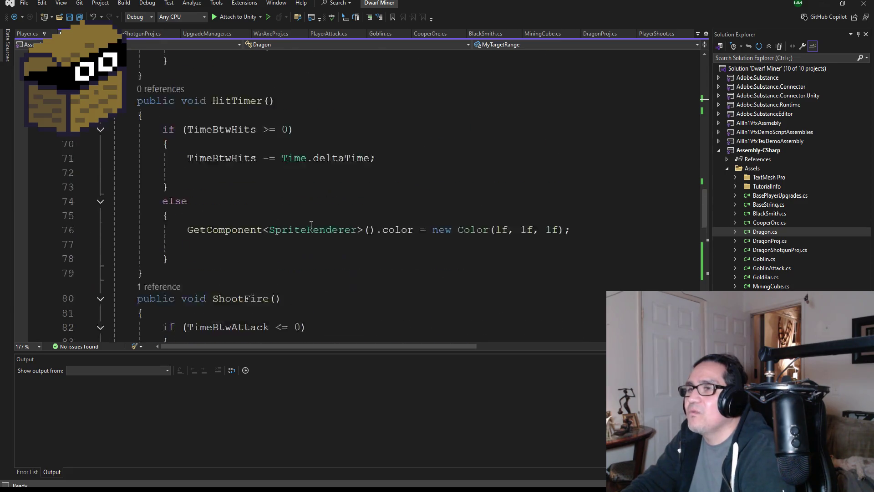
pyautogui.scroll(4, 302, 218)
pyautogui.scroll(-5, 317, 245)
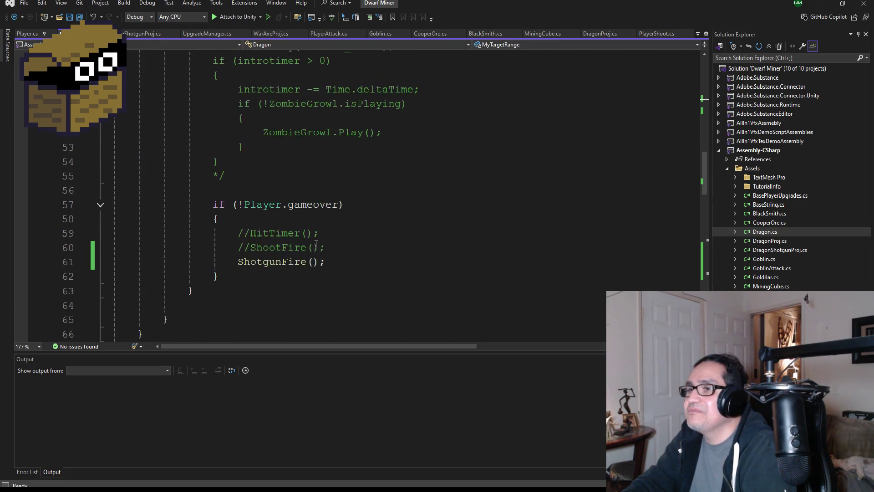
# Replace the ShotgunFire() call on line 61 with ShootFire() and save all files.
pyautogui.doubleClick(282, 261)
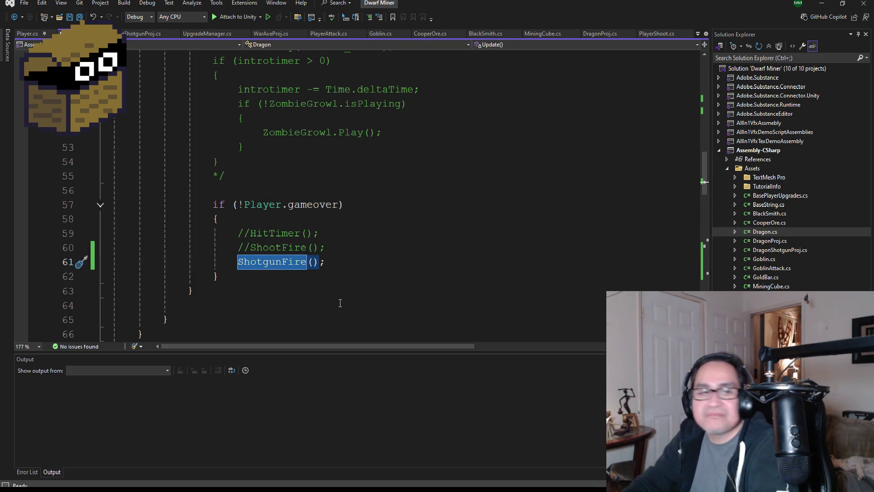
pyautogui.press('BackSpace')
pyautogui.write('Sho')
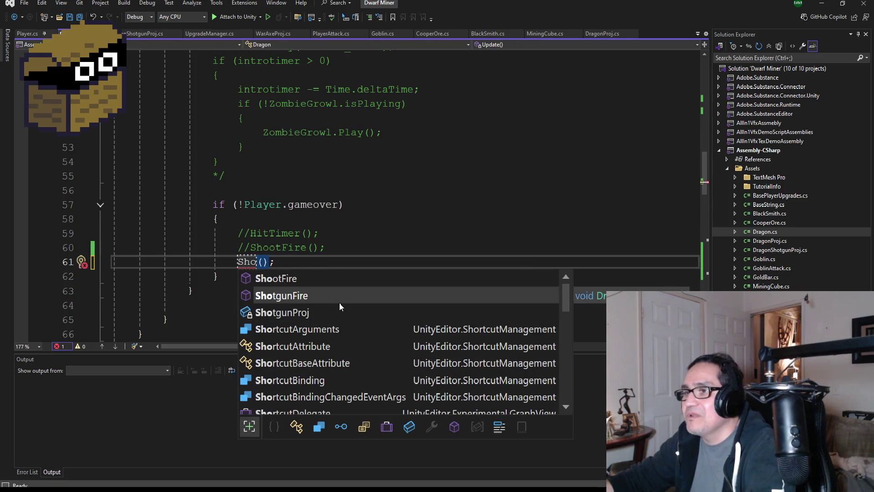
pyautogui.press('Up')
pyautogui.press('Down')
pyautogui.press('Down')
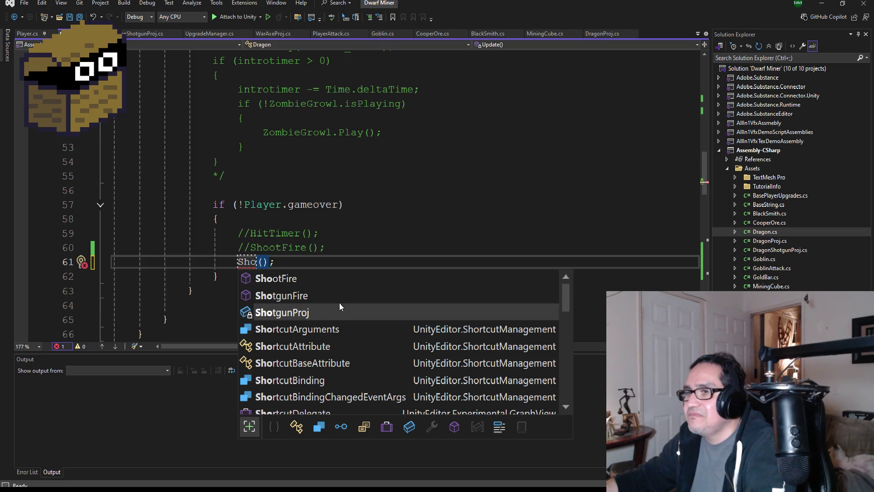
pyautogui.write('t')
pyautogui.press('BackSpace')
pyautogui.write('o')
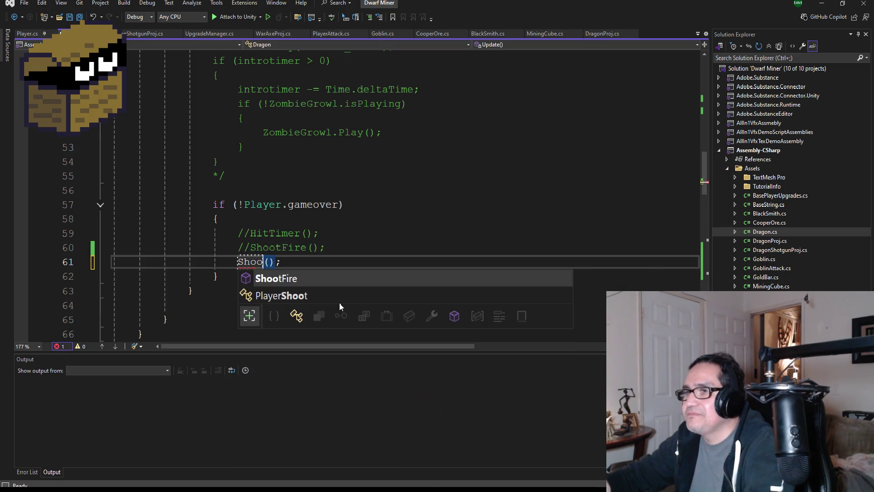
pyautogui.write('t')
pyautogui.press('Tab')
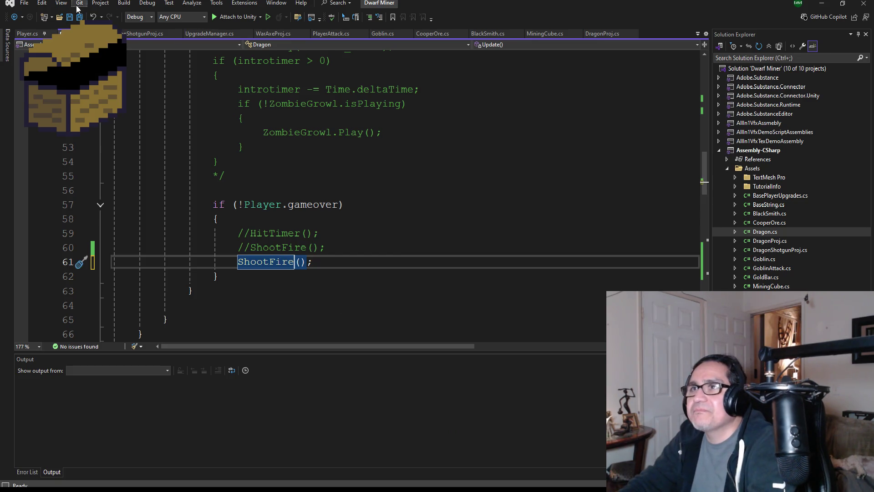
pyautogui.click(80, 17)
pyautogui.scroll(10, 288, 226)
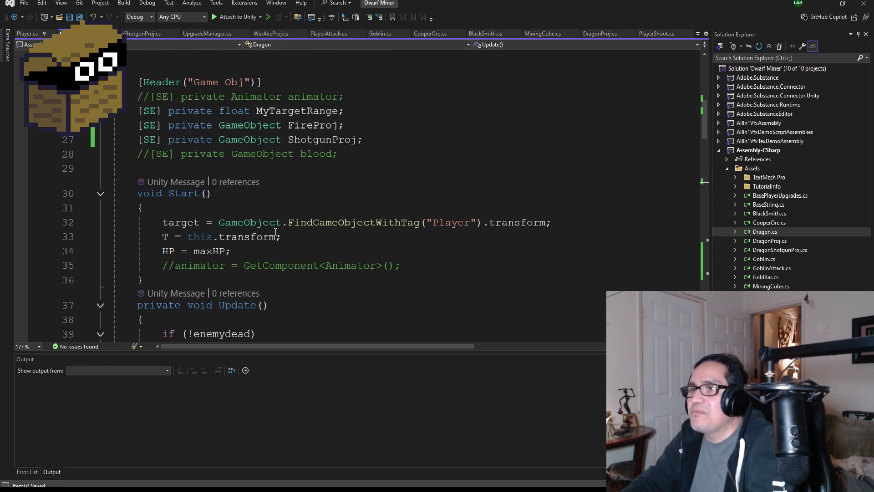
# Add 'private bool ishalfLife;' on a new line below the blood field and save Dragon.cs.
pyautogui.click(351, 203)
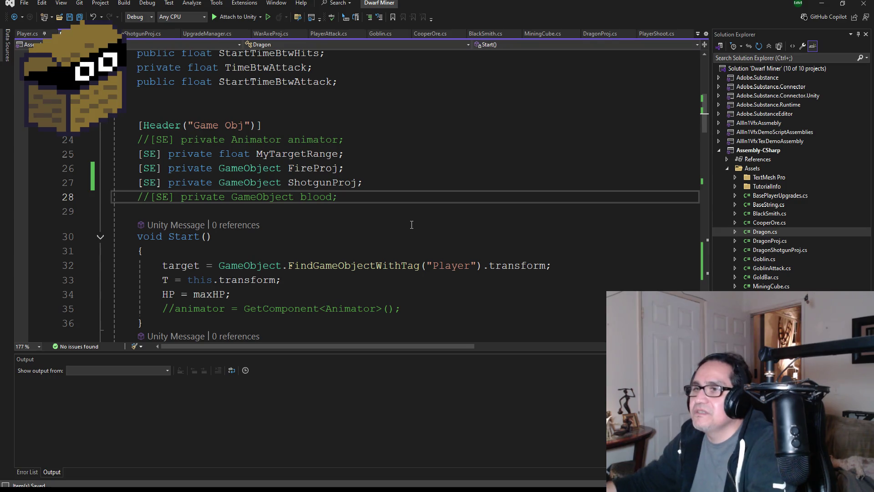
pyautogui.press('Return')
pyautogui.write('private b')
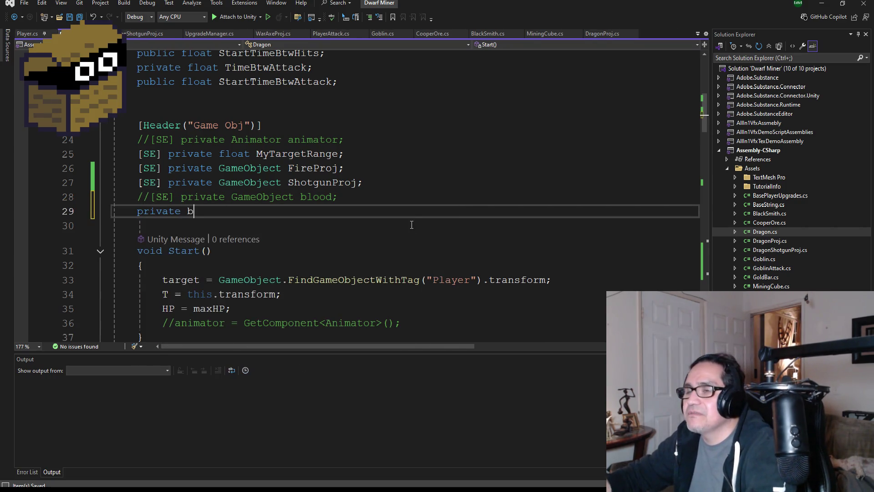
pyautogui.write('ool isT')
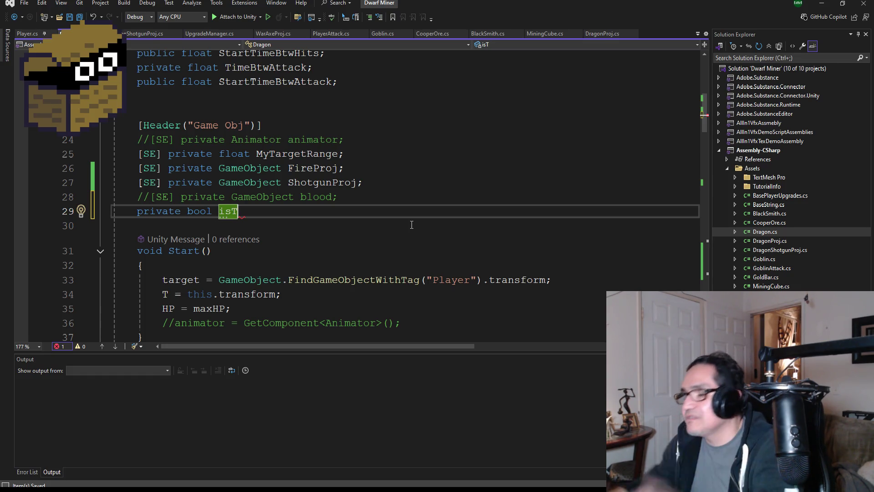
pyautogui.press('BackSpace')
pyautogui.write('Hal')
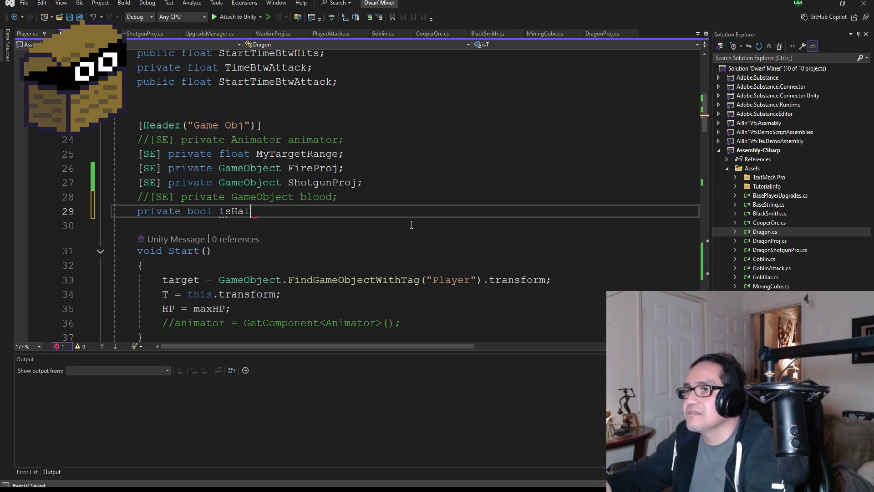
pyautogui.write('fLife;')
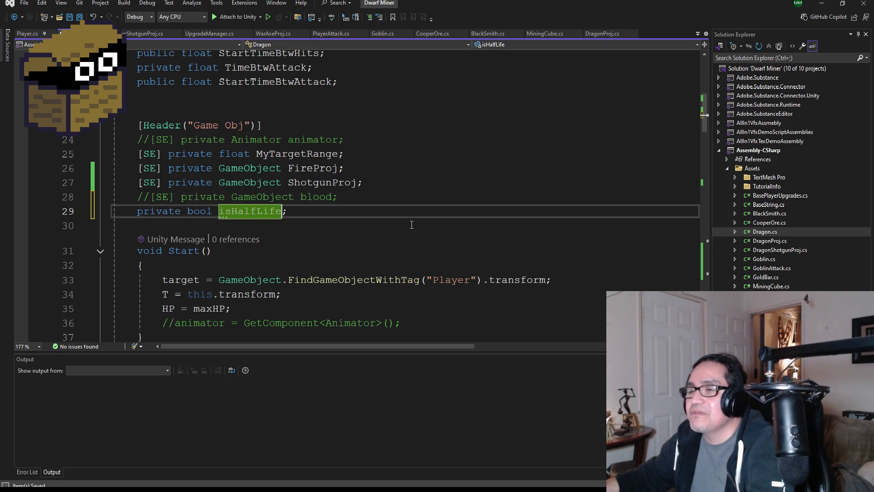
pyautogui.press('Delete')
pyautogui.write('h')
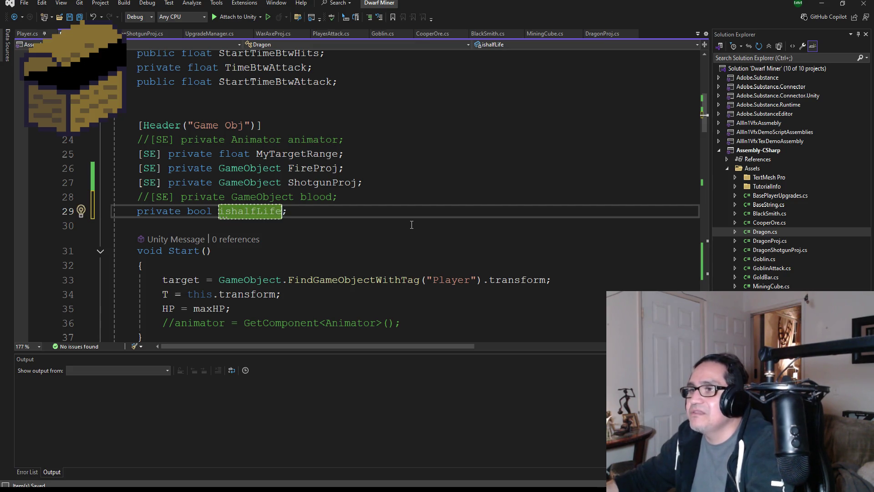
pyautogui.press('End')
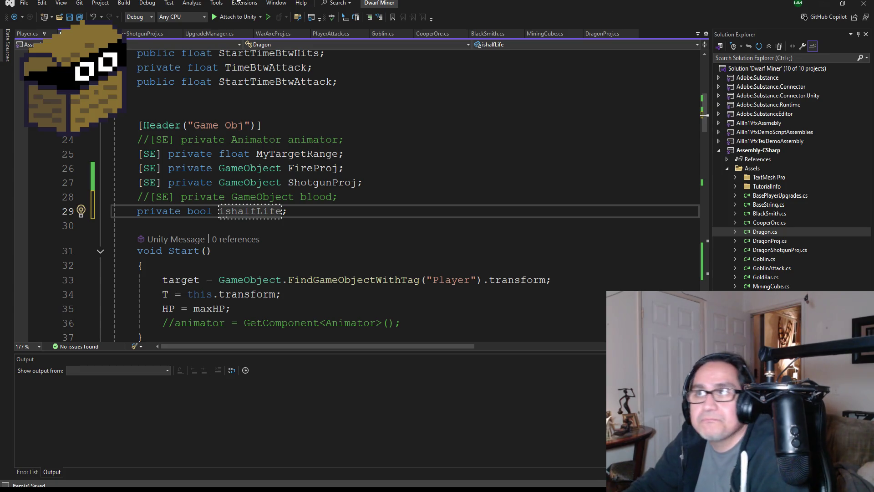
pyautogui.hotkey('ctrl', 's')
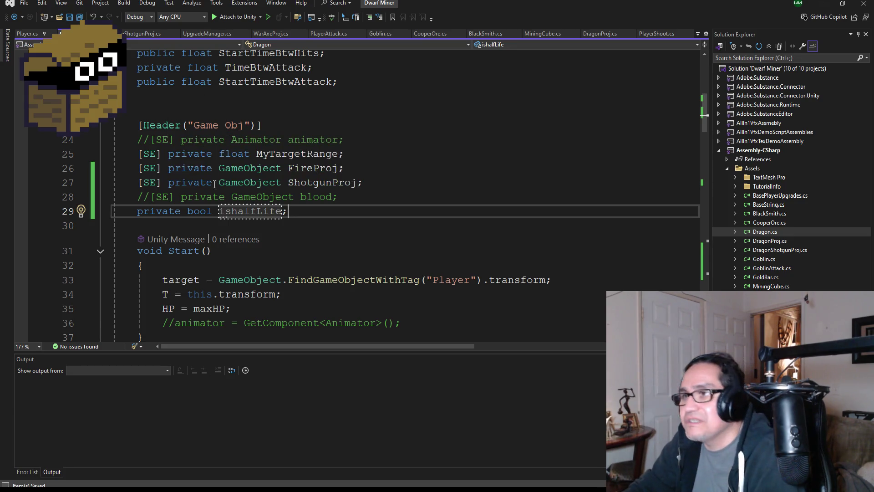
pyautogui.scroll(-1, 333, 211)
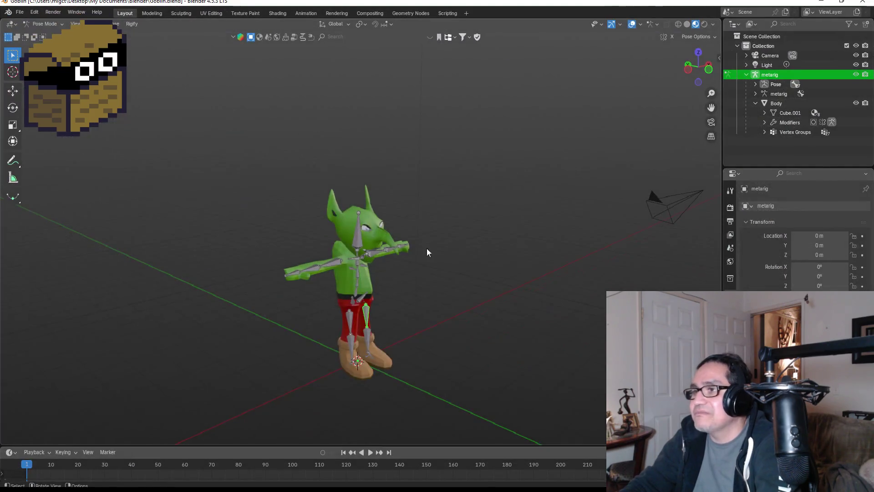
pyautogui.scroll(5, 437, 265)
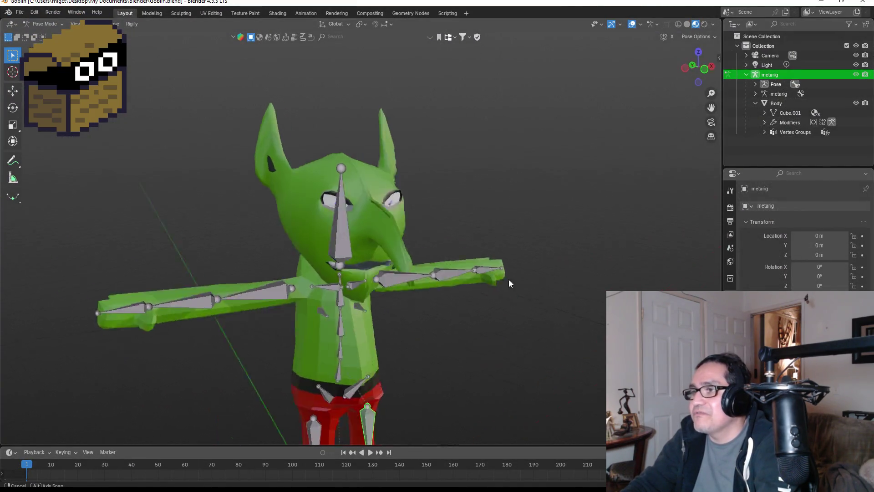
pyautogui.moveTo(509, 280)
pyautogui.mouseDown()
pyautogui.moveTo(400, 280)
pyautogui.moveTo(439, 269)
pyautogui.moveTo(559, 263)
pyautogui.moveTo(542, 268)
pyautogui.mouseUp()
pyautogui.click(326, 289)
pyautogui.press('r')
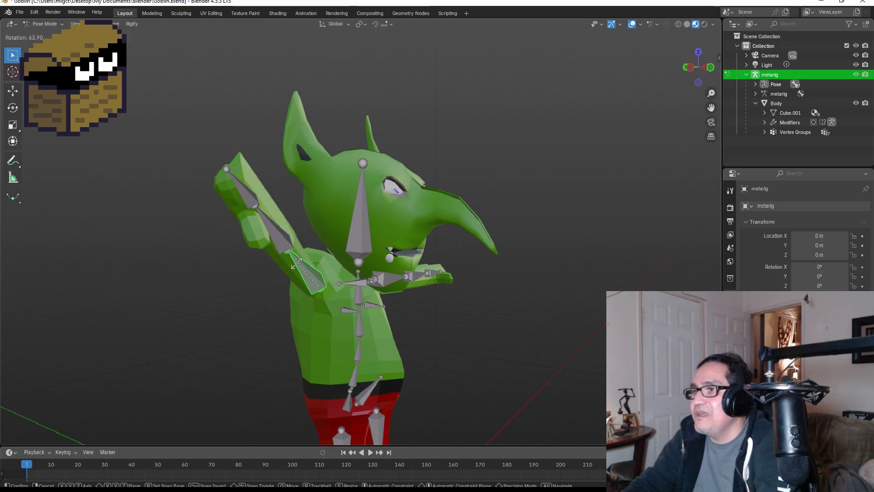
pyautogui.rightClick(311, 296)
pyautogui.click(255, 299)
pyautogui.press('r')
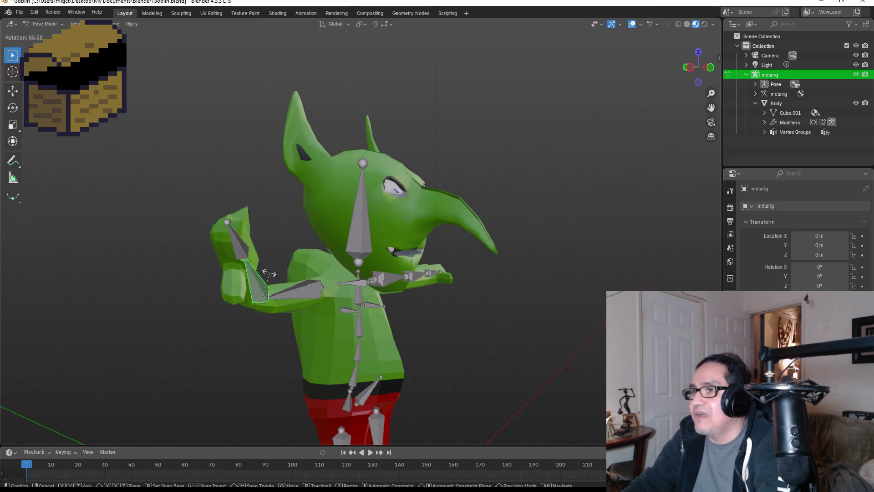
pyautogui.rightClick(263, 281)
pyautogui.press('KP_1')
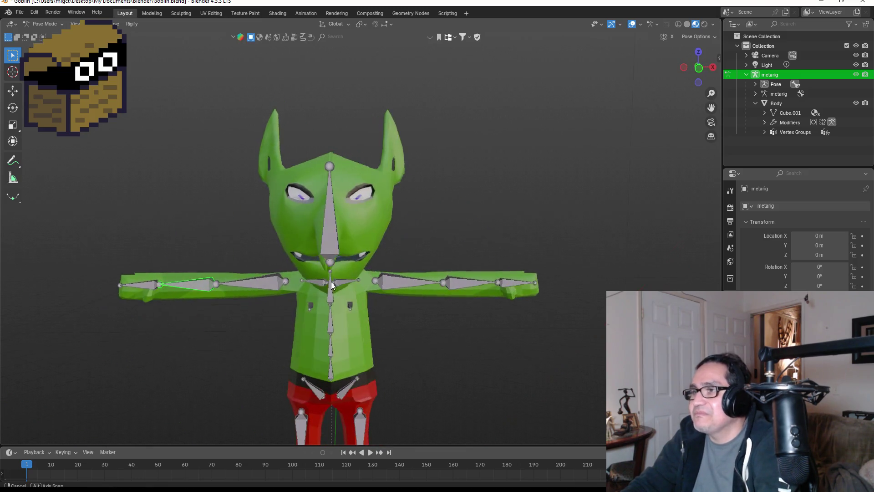
pyautogui.click(329, 237)
pyautogui.press('r')
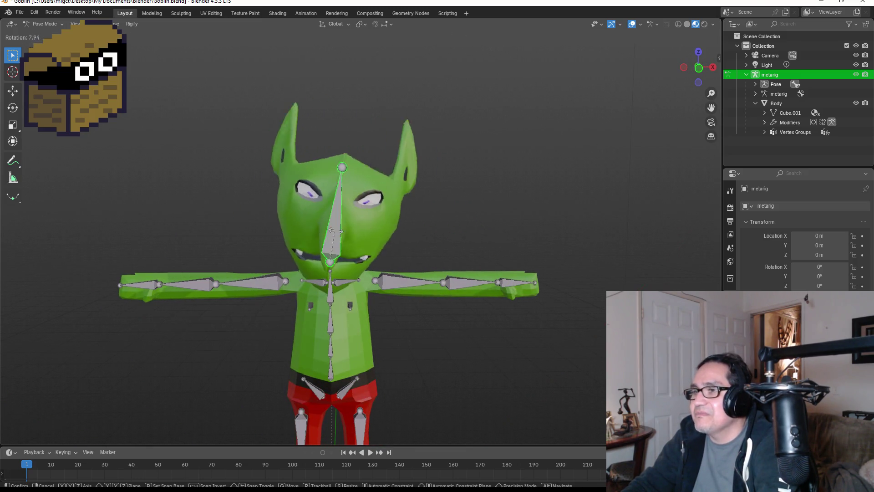
pyautogui.press('r')
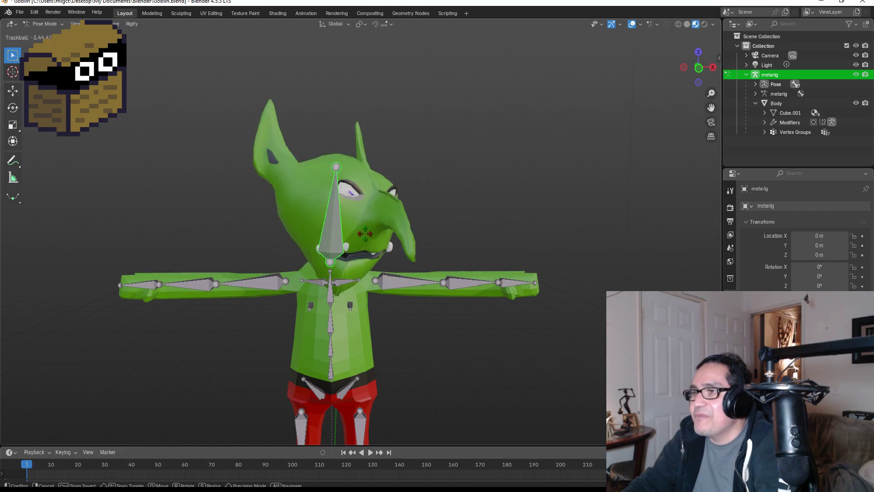
pyautogui.click(376, 337)
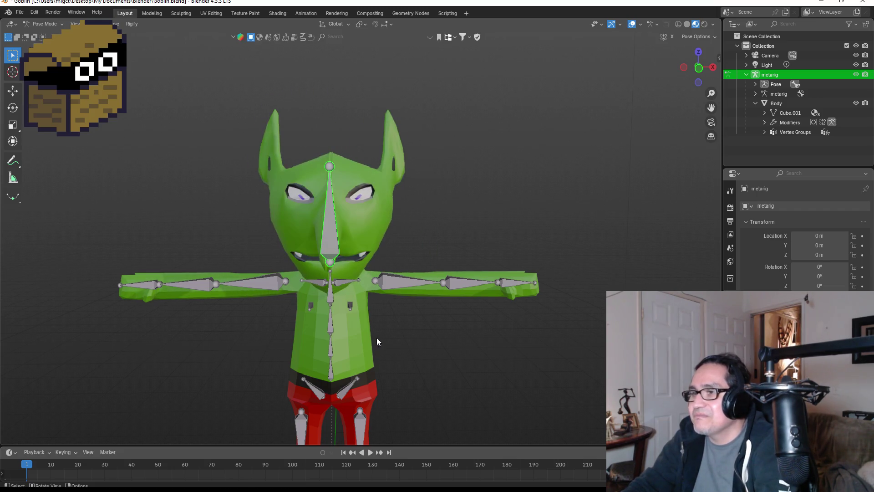
pyautogui.moveTo(376, 338)
pyautogui.mouseDown()
pyautogui.moveTo(351, 294)
pyautogui.moveTo(337, 354)
pyautogui.moveTo(324, 343)
pyautogui.mouseUp()
pyautogui.click(332, 322)
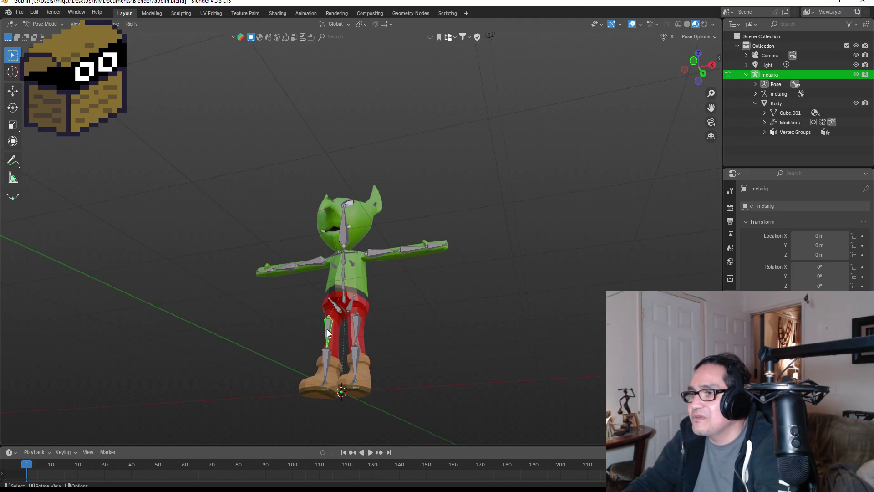
pyautogui.press('r')
pyautogui.press('Escape')
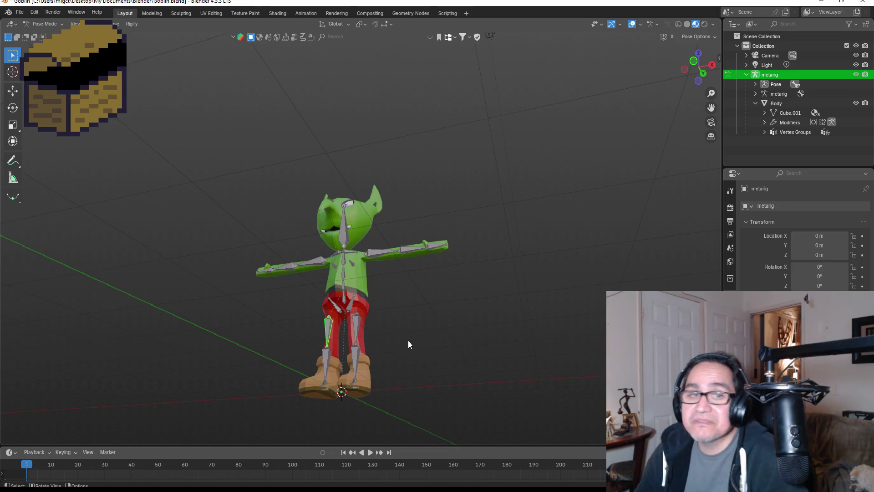
pyautogui.moveTo(430, 297)
pyautogui.mouseDown()
pyautogui.moveTo(387, 321)
pyautogui.moveTo(532, 323)
pyautogui.moveTo(512, 156)
pyautogui.moveTo(377, 326)
pyautogui.moveTo(410, 335)
pyautogui.mouseUp()
pyautogui.scroll(8, 402, 312)
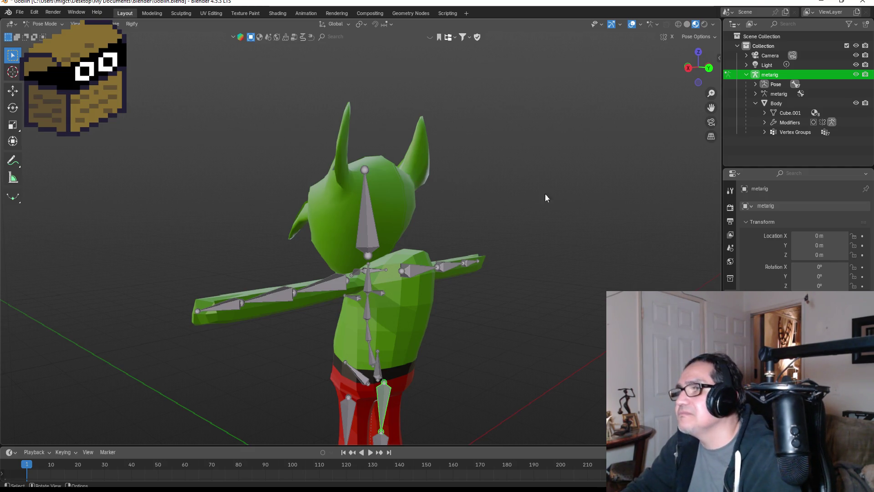
pyautogui.scroll(-3, 524, 228)
pyautogui.moveTo(468, 255)
pyautogui.mouseDown()
pyautogui.moveTo(474, 269)
pyautogui.moveTo(572, 266)
pyautogui.moveTo(493, 285)
pyautogui.moveTo(552, 303)
pyautogui.moveTo(433, 303)
pyautogui.moveTo(400, 293)
pyautogui.mouseUp()
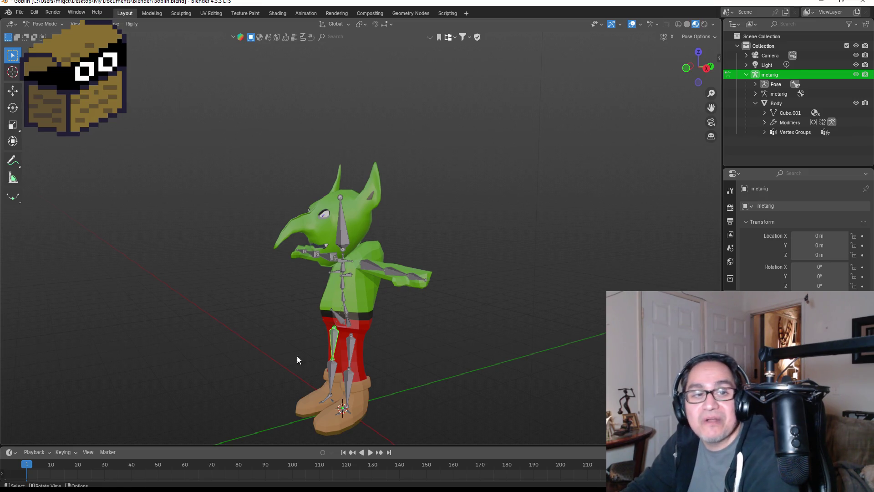
# Open Dragon.blend, discarding the unsaved goblin changes.
pyautogui.click(19, 12)
pyautogui.click(147, 69)
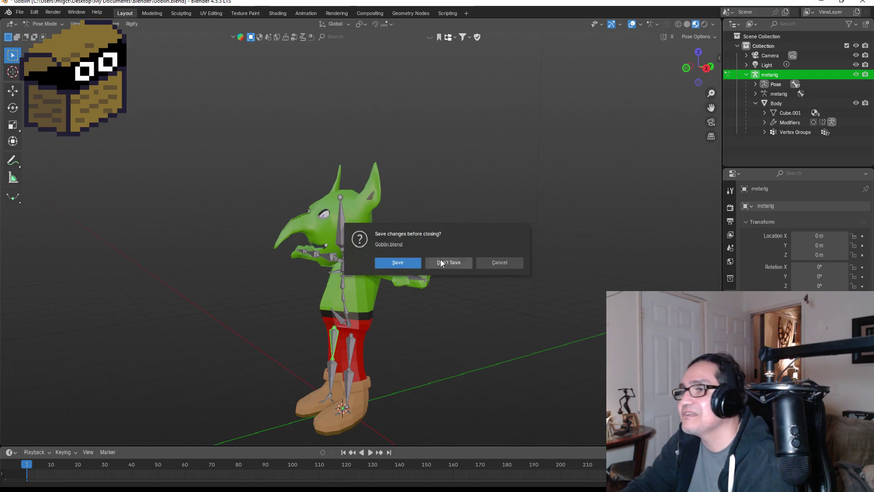
pyautogui.click(458, 266)
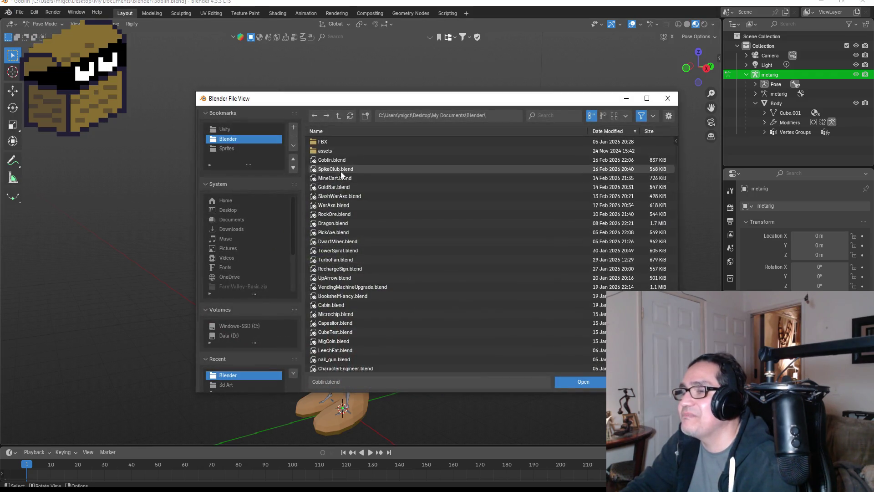
pyautogui.doubleClick(351, 226)
# Orbit and zoom around the red dragon to inspect its head and wings.
pyautogui.scroll(5, 529, 263)
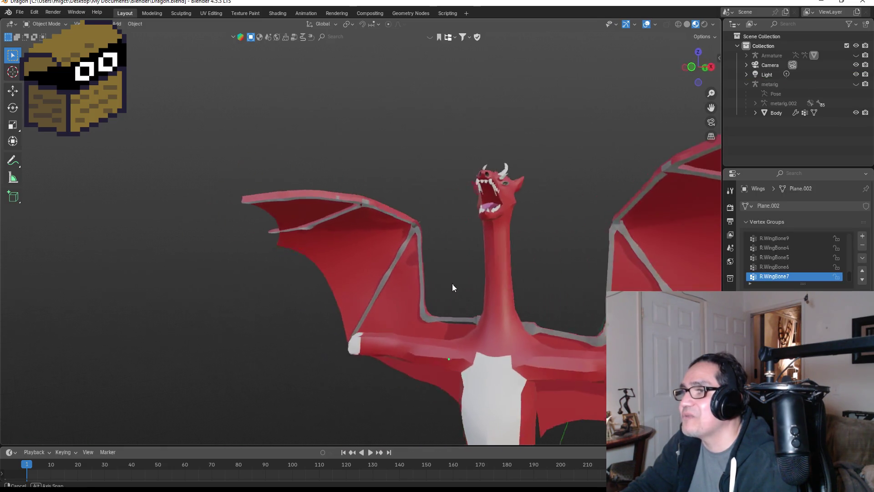
pyautogui.moveTo(581, 223)
pyautogui.mouseDown()
pyautogui.moveTo(548, 240)
pyautogui.moveTo(575, 236)
pyautogui.mouseUp()
pyautogui.scroll(3, 575, 236)
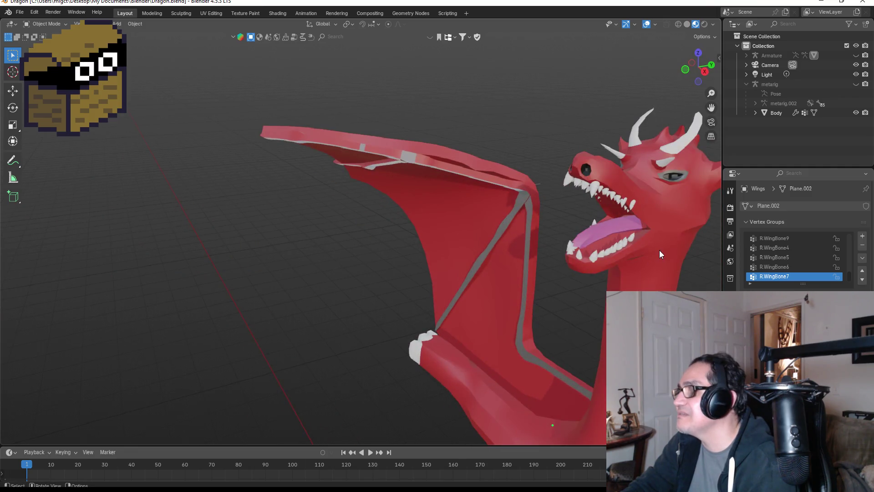
pyautogui.scroll(-2, 660, 262)
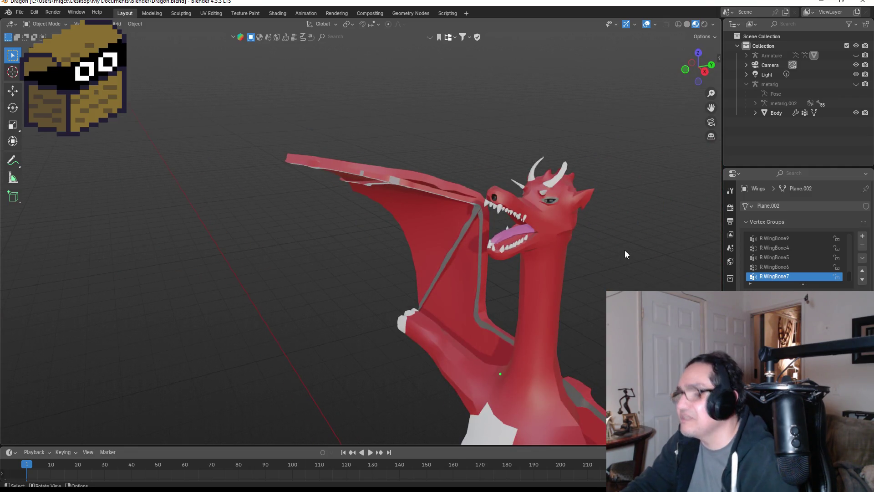
pyautogui.scroll(5, 617, 249)
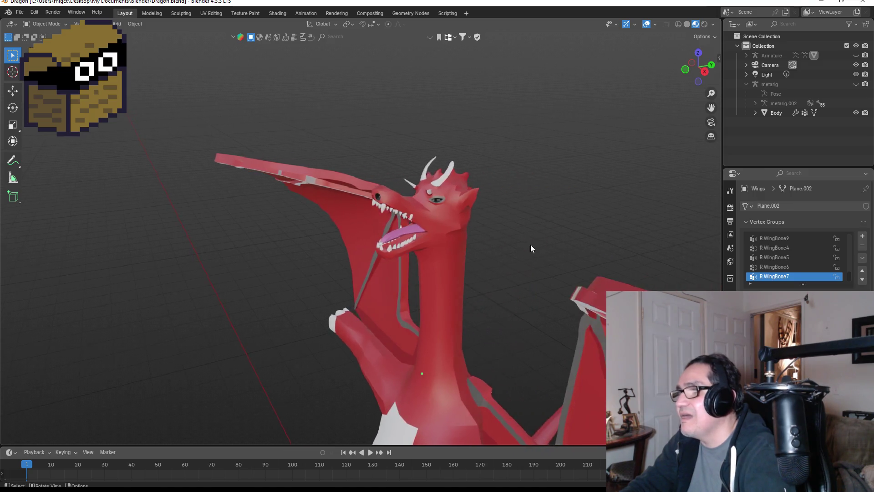
pyautogui.scroll(-3, 549, 236)
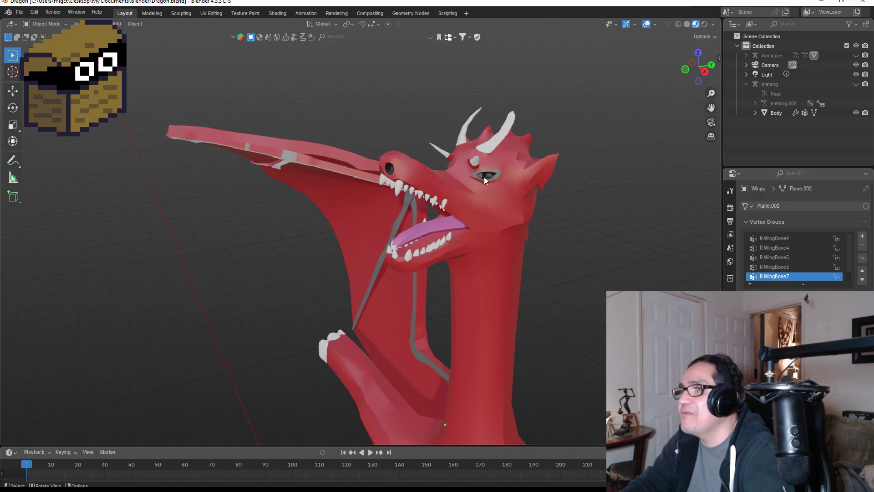
pyautogui.moveTo(459, 282)
pyautogui.mouseDown()
pyautogui.moveTo(537, 249)
pyautogui.moveTo(465, 258)
pyautogui.moveTo(542, 256)
pyautogui.moveTo(524, 230)
pyautogui.mouseUp()
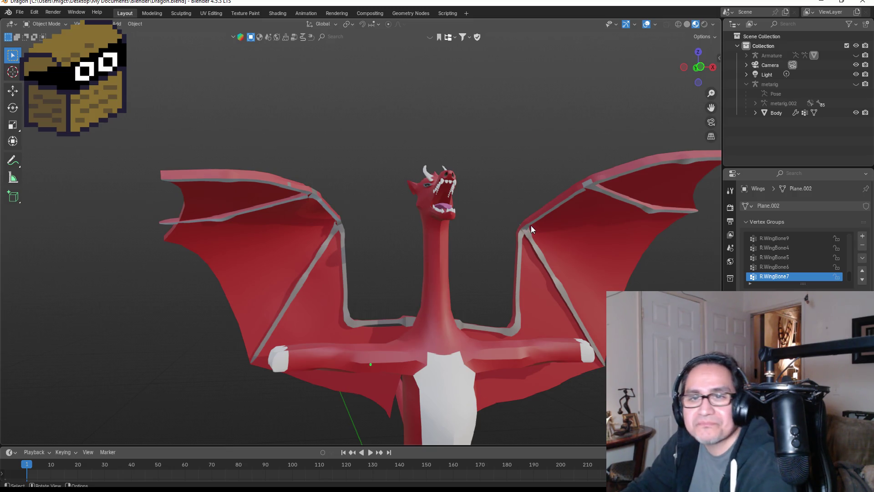
pyautogui.moveTo(523, 210)
pyautogui.mouseDown()
pyautogui.moveTo(293, 203)
pyautogui.moveTo(131, 221)
pyautogui.moveTo(279, 259)
pyautogui.mouseUp()
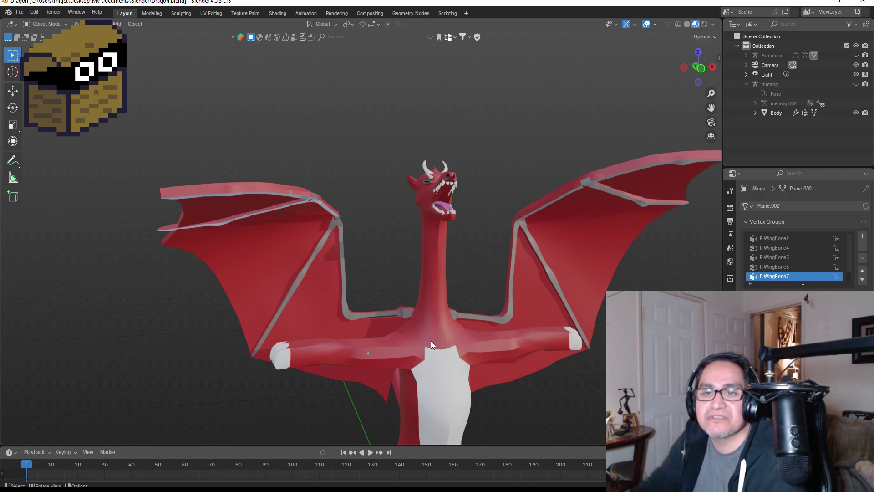
pyautogui.scroll(-3, 507, 286)
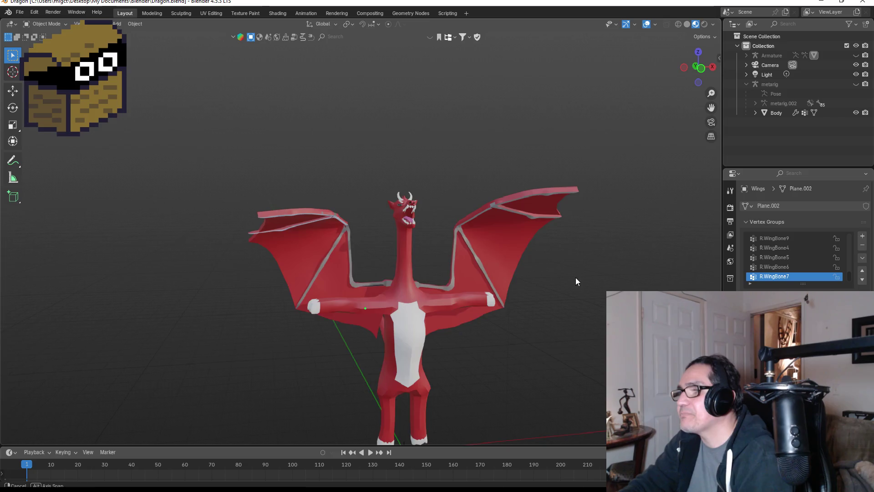
pyautogui.moveTo(576, 277); pyautogui.dragTo(549, 272)
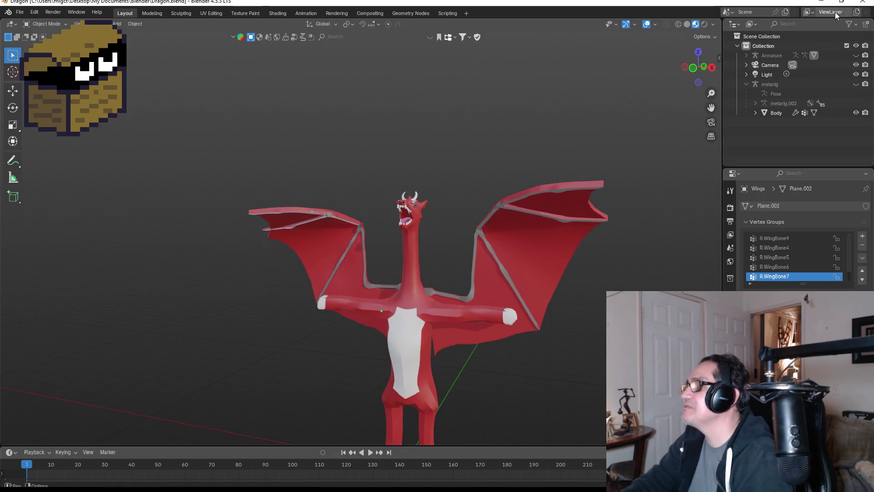
pyautogui.hotkey('alt', 'Tab')
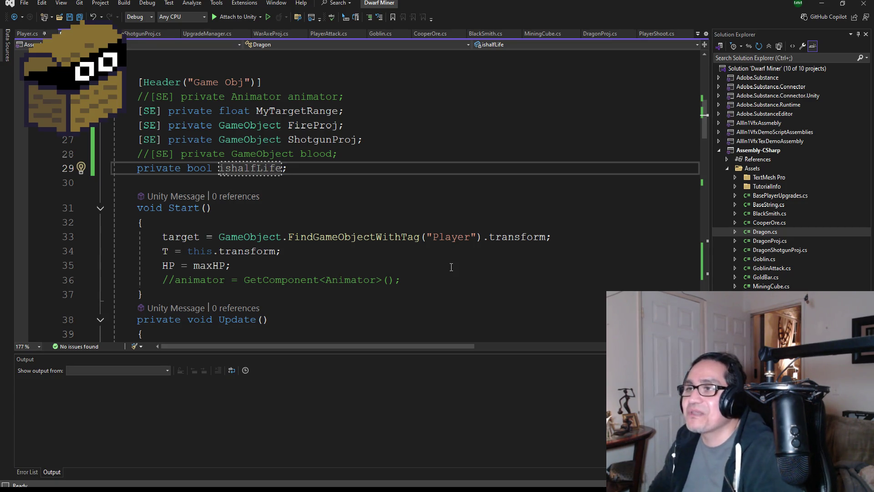
# Save all files and scroll through Dragon.cs's Start() and Update() methods.
pyautogui.click(81, 17)
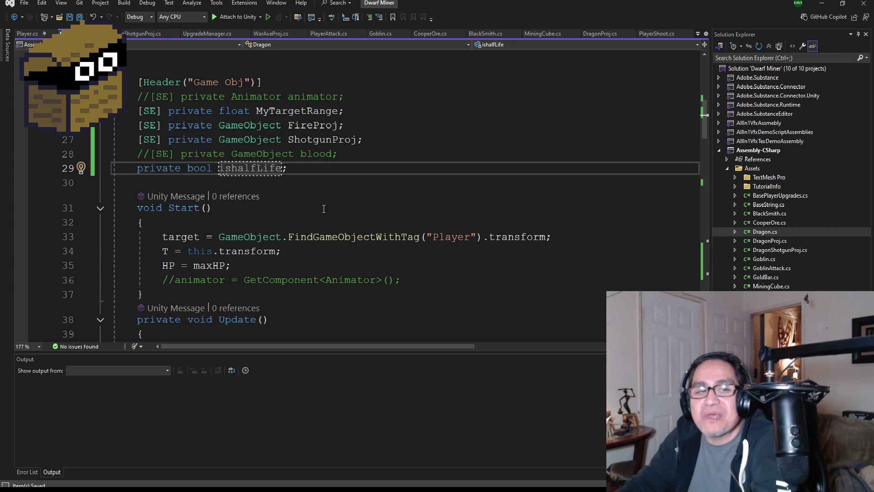
pyautogui.scroll(-3, 324, 208)
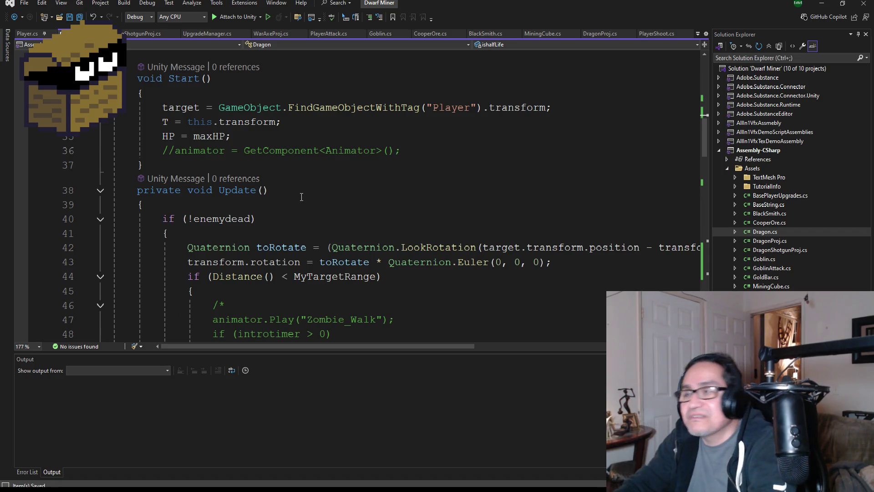
pyautogui.scroll(5, 301, 197)
pyautogui.scroll(-3, 337, 199)
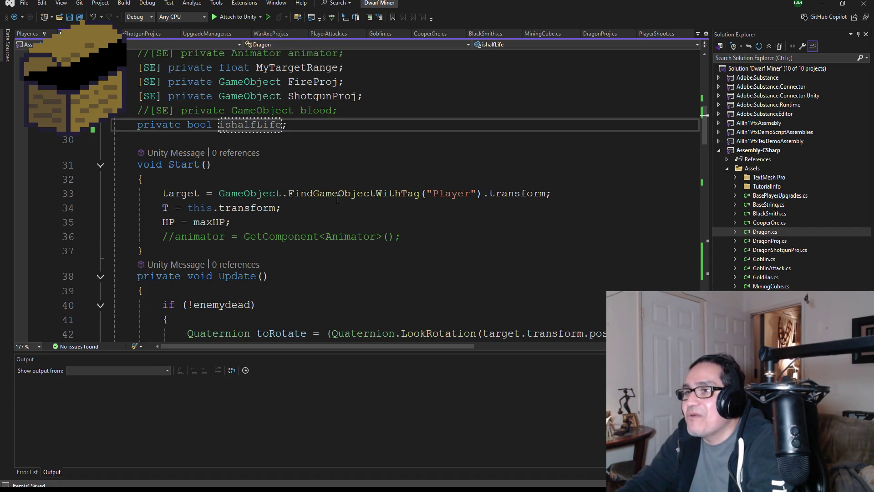
pyautogui.scroll(-9, 337, 199)
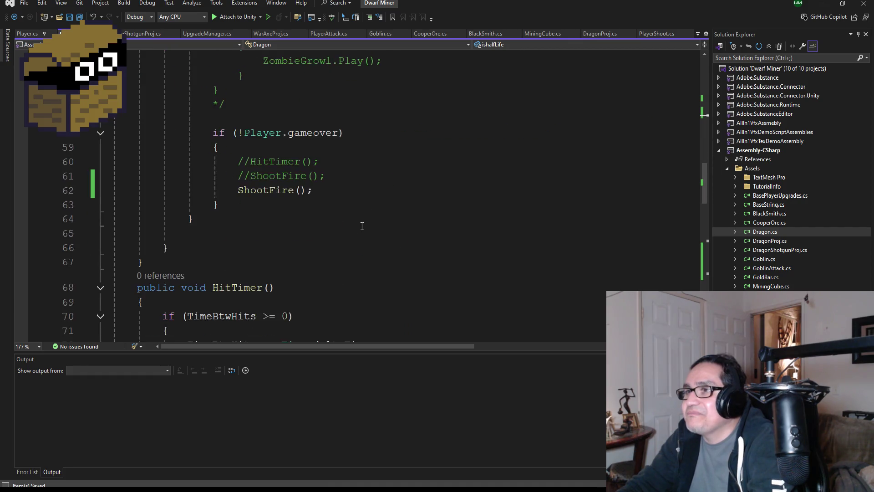
pyautogui.scroll(-5, 362, 226)
pyautogui.scroll(11, 361, 228)
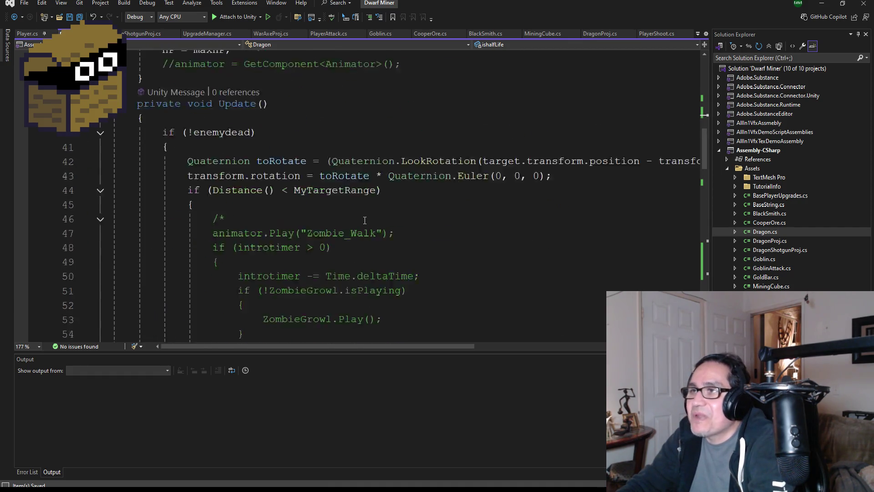
pyautogui.scroll(3, 365, 220)
pyautogui.scroll(4, 365, 222)
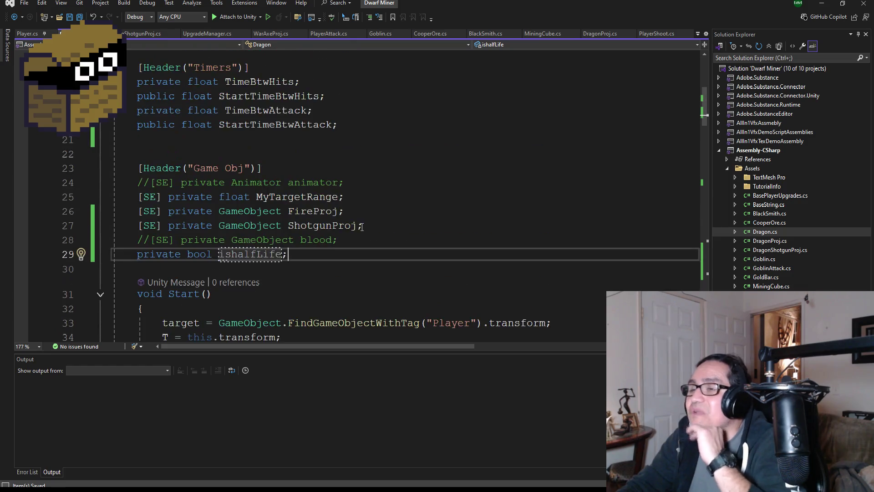
pyautogui.scroll(-2, 349, 287)
pyautogui.scroll(-3, 403, 204)
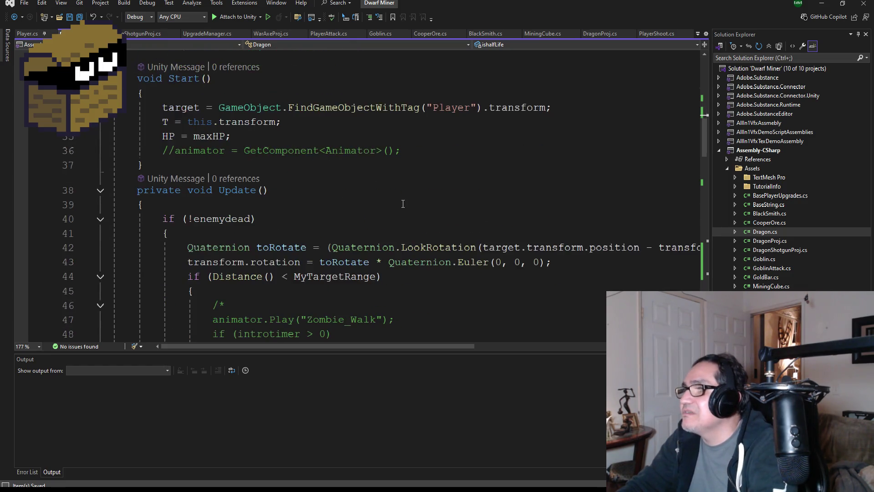
pyautogui.scroll(-3, 435, 217)
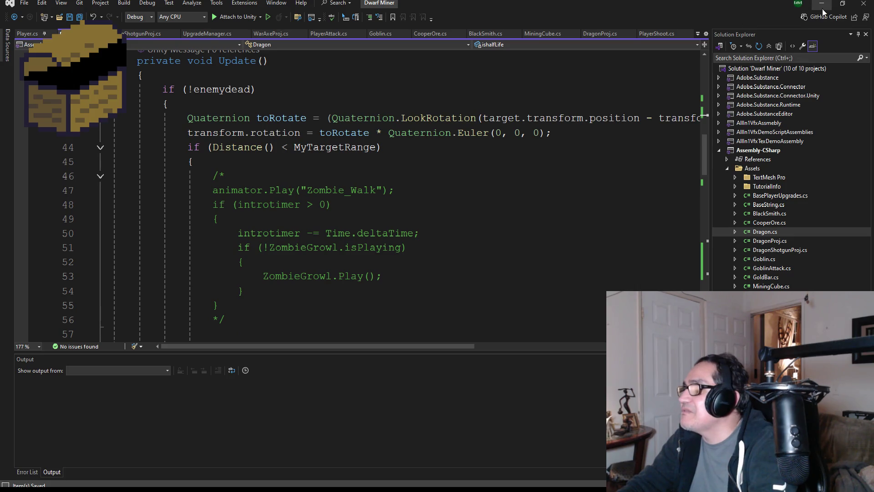
pyautogui.hotkey('alt', 'Tab')
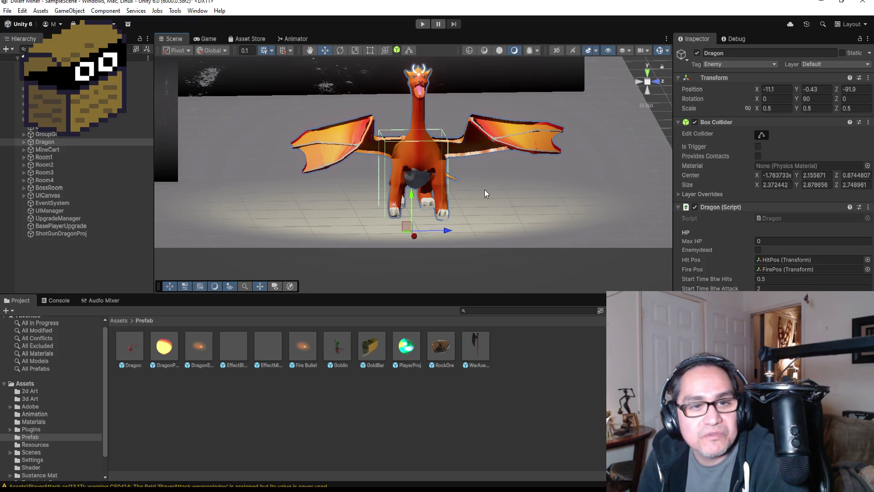
pyautogui.scroll(2, 486, 194)
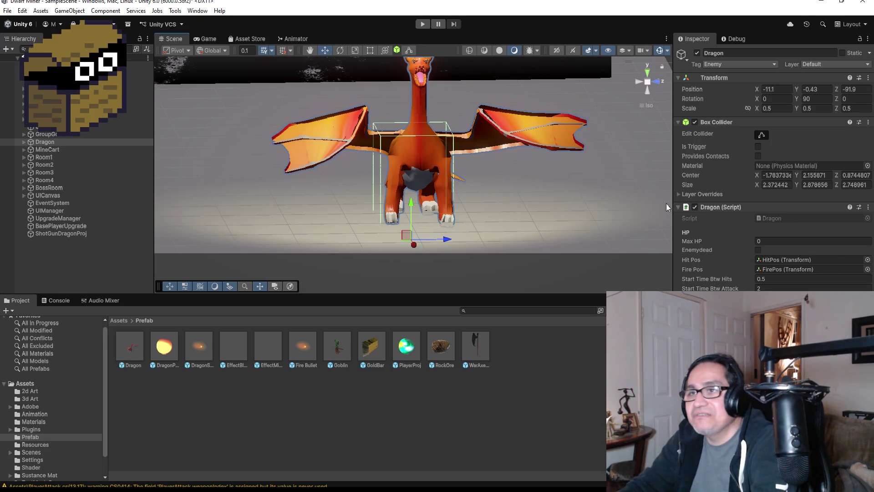
# Select the whole Dragon object and orbit the Scene view around it.
pyautogui.click(95, 251)
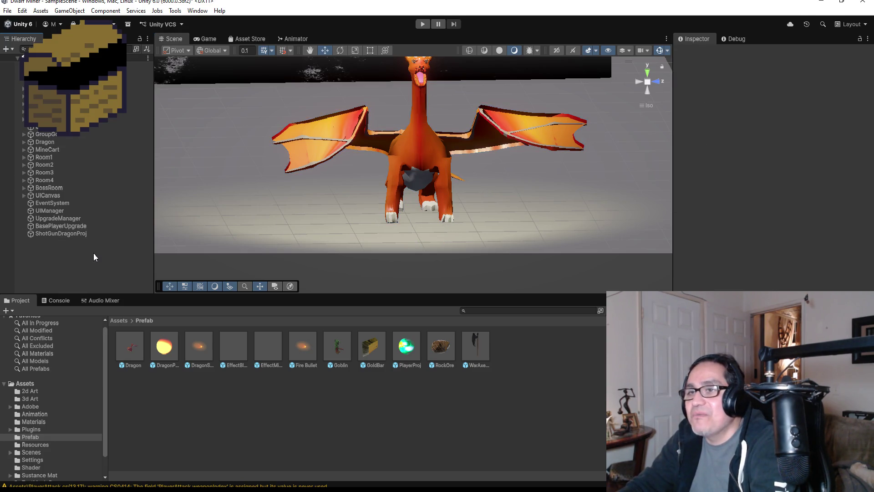
pyautogui.click(72, 235)
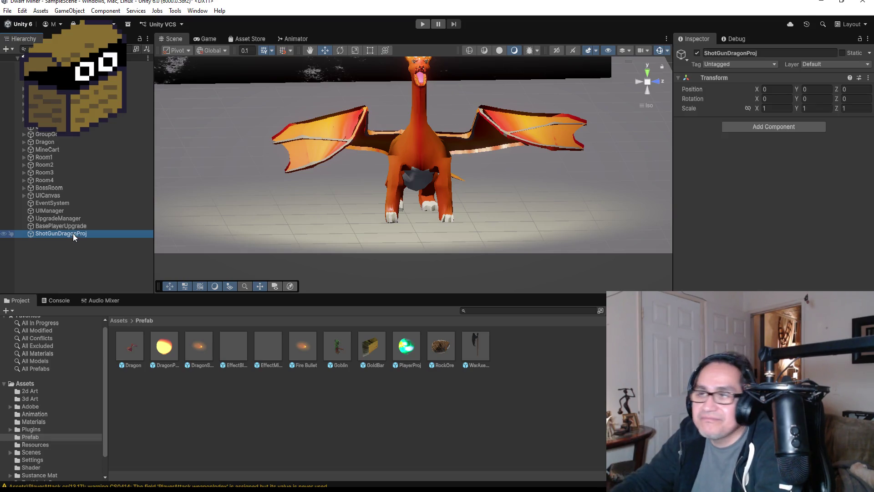
pyautogui.scroll(2, 328, 187)
pyautogui.click(449, 148)
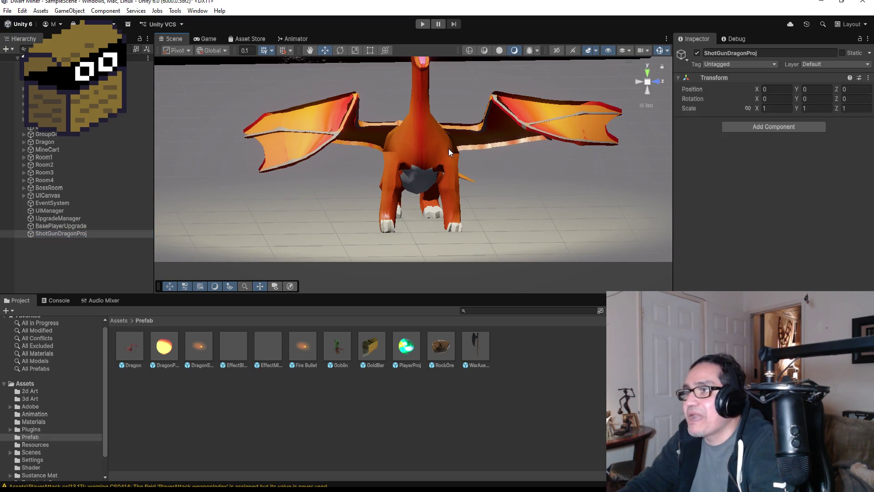
pyautogui.click(427, 155)
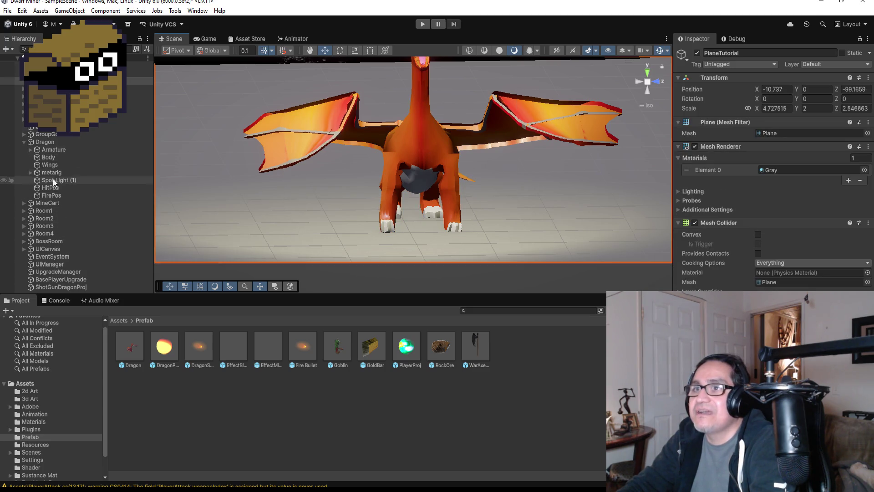
pyautogui.click(57, 142)
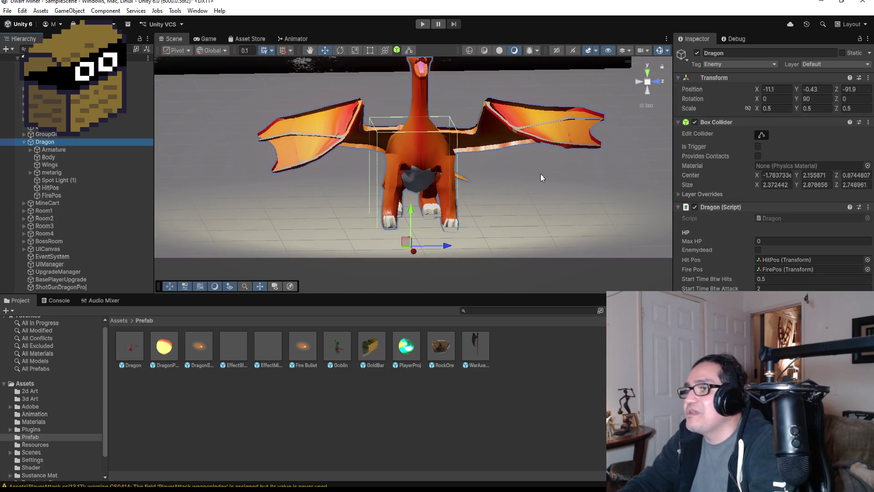
pyautogui.moveTo(565, 166); pyautogui.dragTo(426, 167)
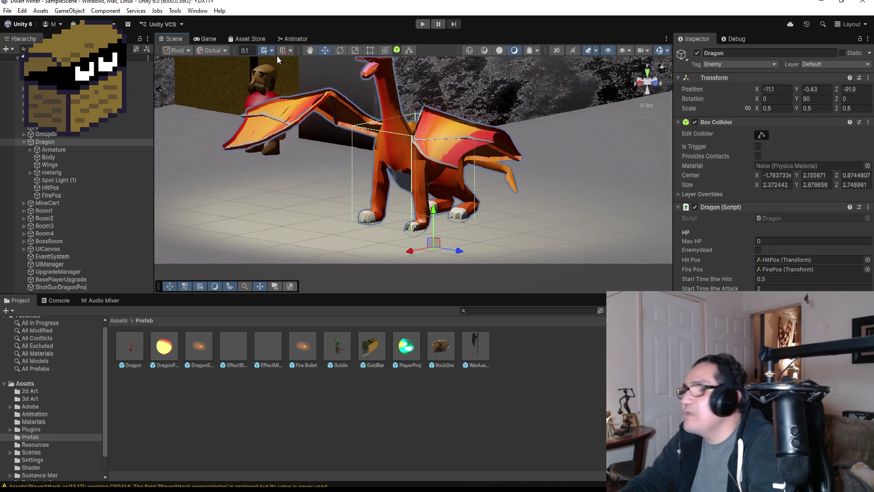
# Open the Animation window via Window > Animation and start creating a new Dragon clip.
pyautogui.click(199, 11)
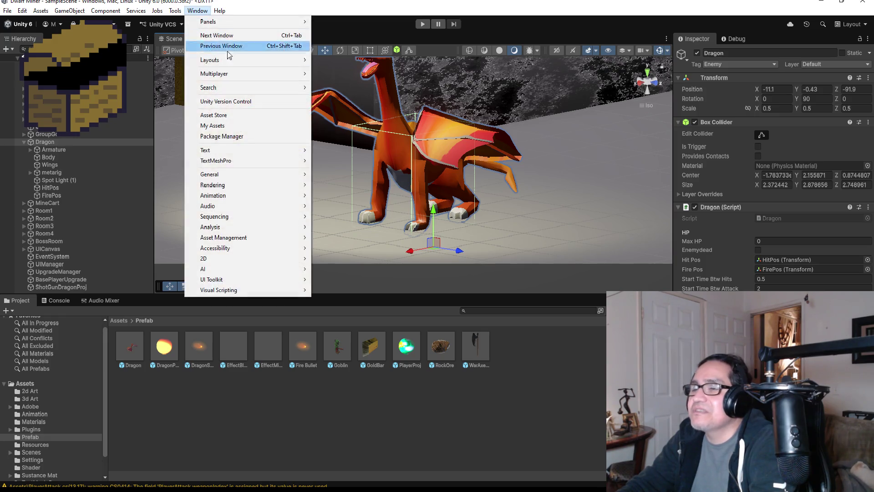
pyautogui.moveTo(241, 196)
pyautogui.click(359, 196)
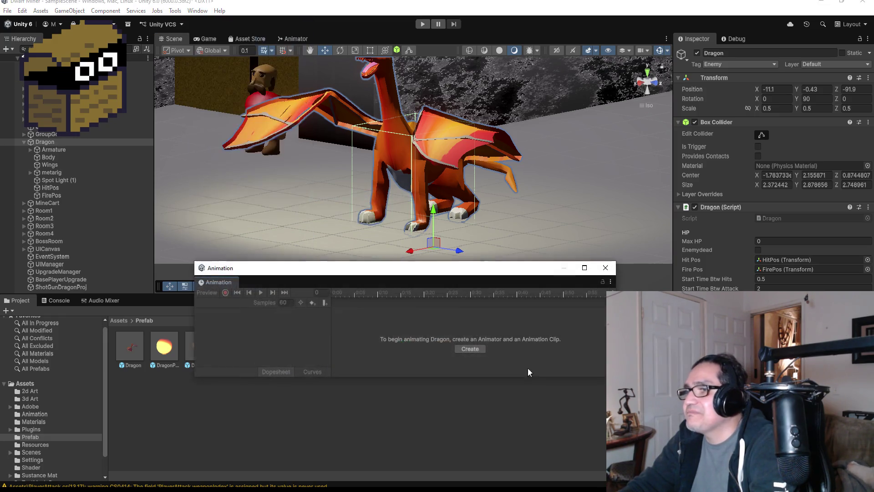
pyautogui.moveTo(436, 282)
pyautogui.mouseDown()
pyautogui.moveTo(436, 264)
pyautogui.moveTo(435, 289)
pyautogui.mouseUp()
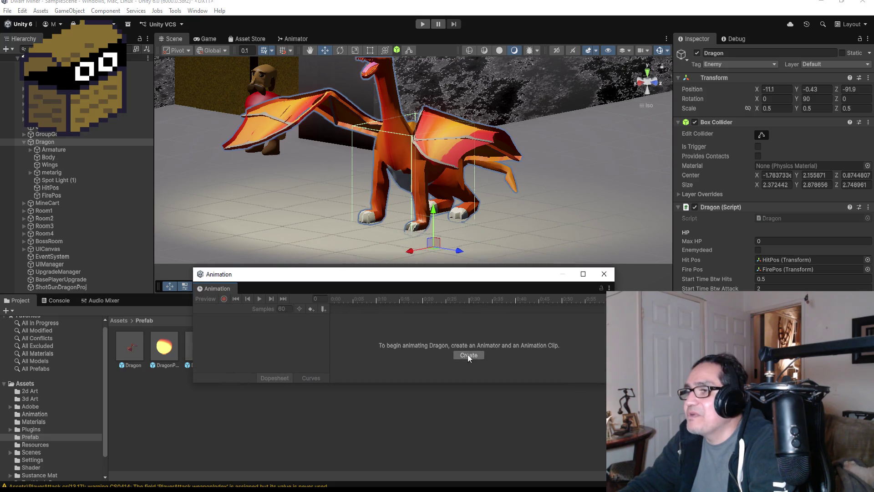
pyautogui.click(469, 356)
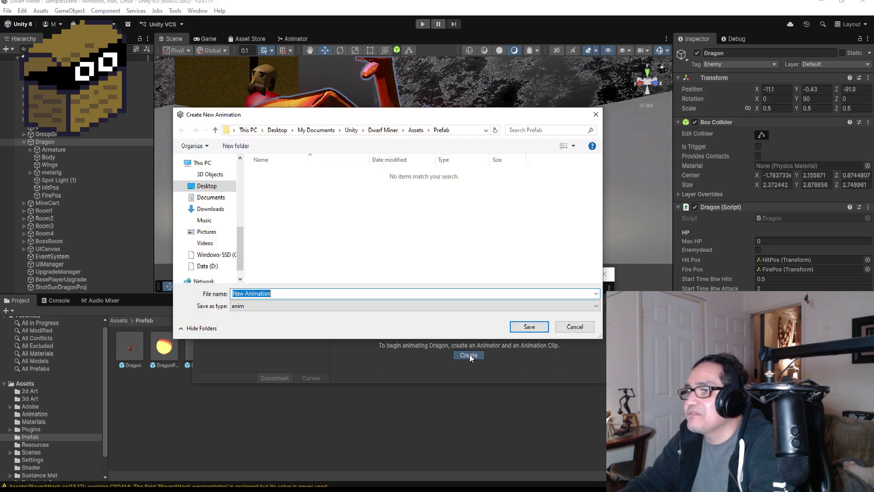
# Save the new clip as DragonIdle_1 in the Assets/Animation folder.
pyautogui.click(415, 132)
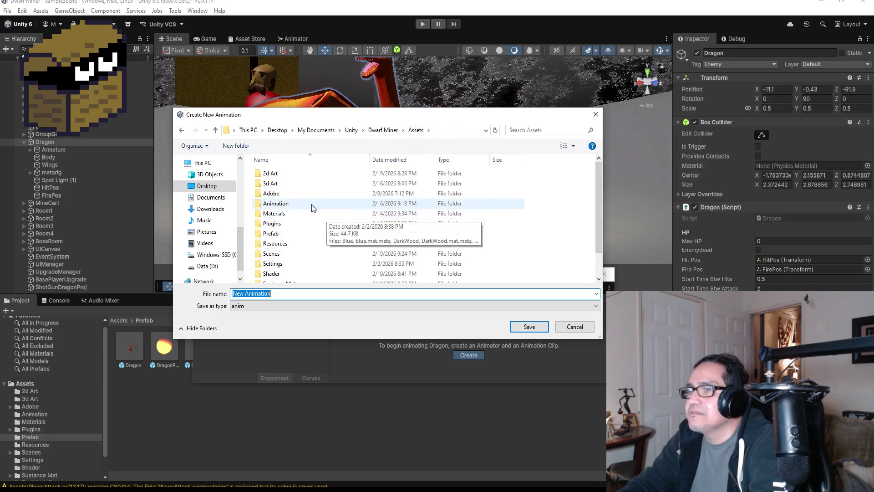
pyautogui.doubleClick(283, 203)
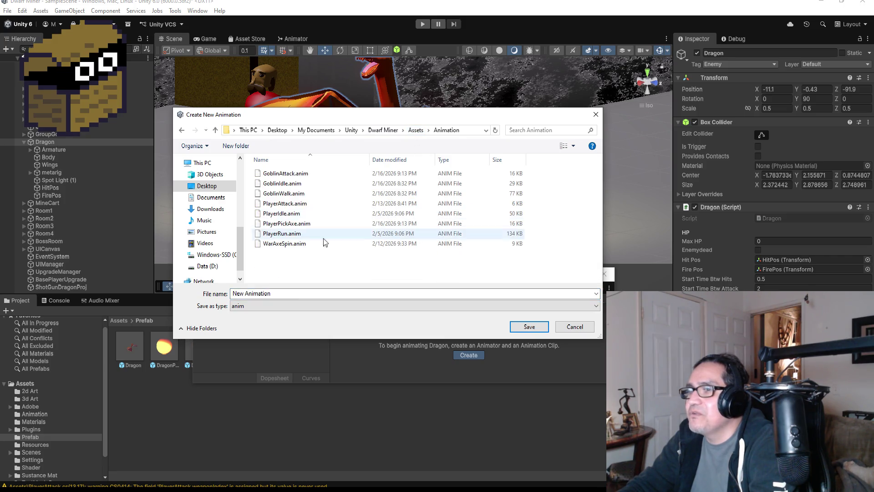
pyautogui.tripleClick(294, 294)
pyautogui.write('DragonB')
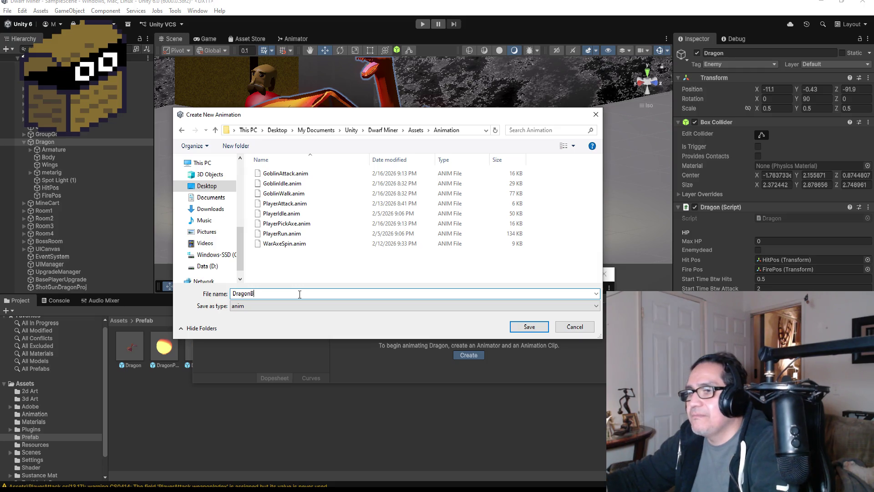
pyautogui.press('BackSpace')
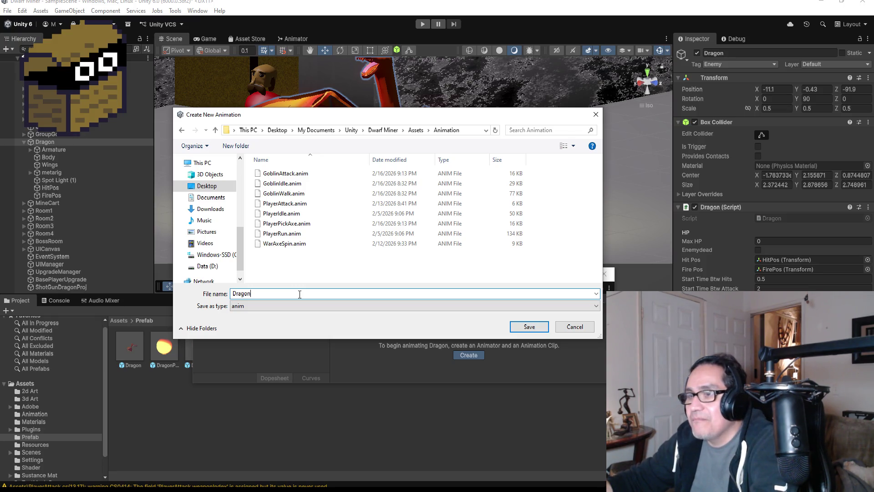
pyautogui.write('Phase1')
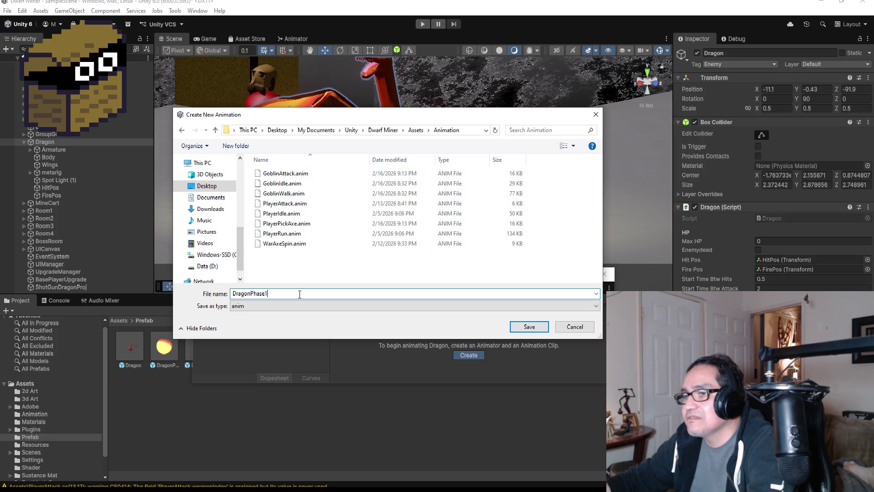
pyautogui.press('BackSpace')
pyautogui.press('BackSpace')
pyautogui.press('BackSpace')
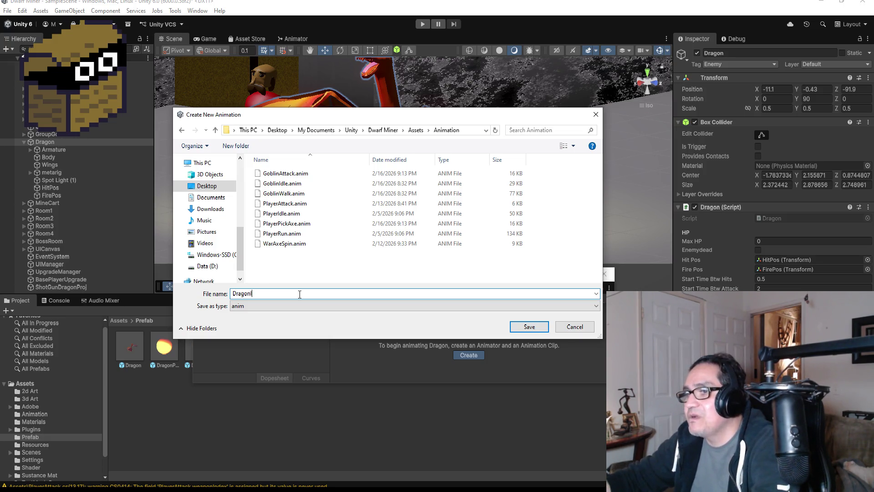
pyautogui.write('ePha')
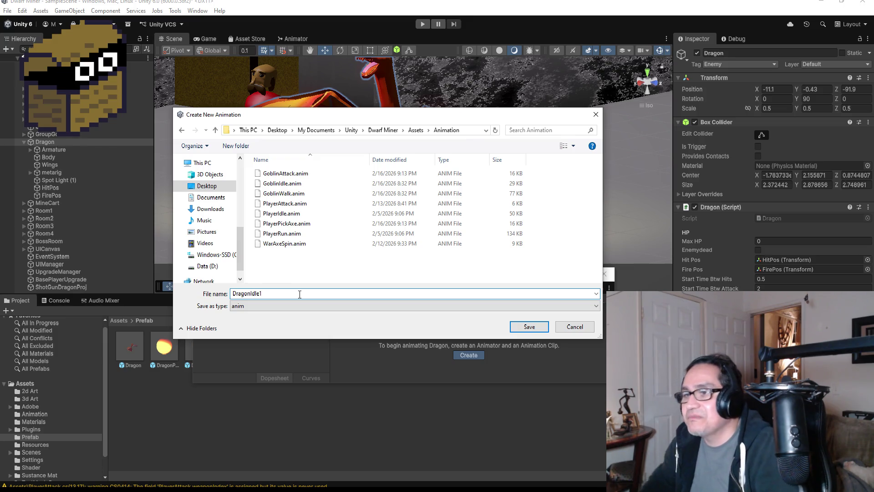
pyautogui.press('BackSpace')
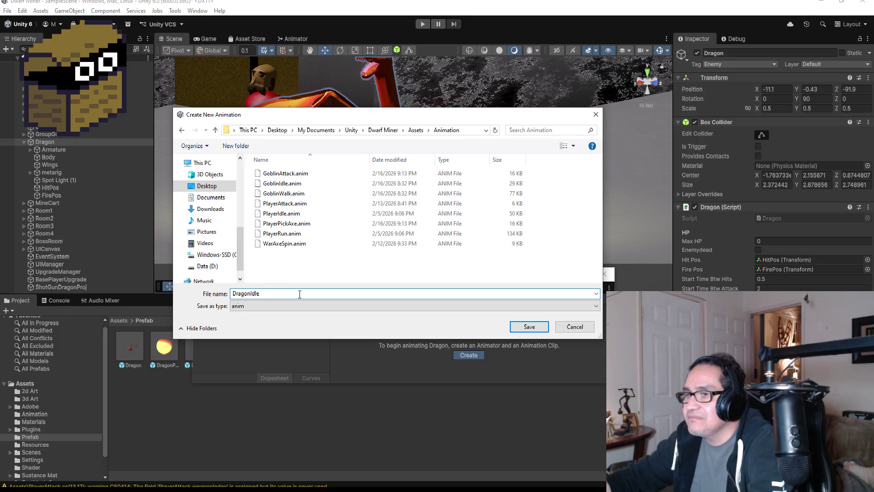
pyautogui.press('BackSpace')
pyautogui.press('BackSpace')
pyautogui.press('BackSpace')
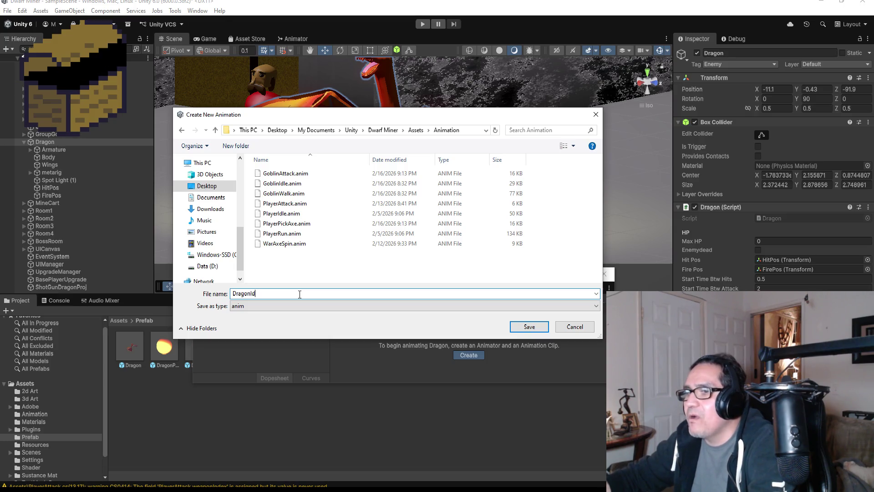
pyautogui.write('dle')
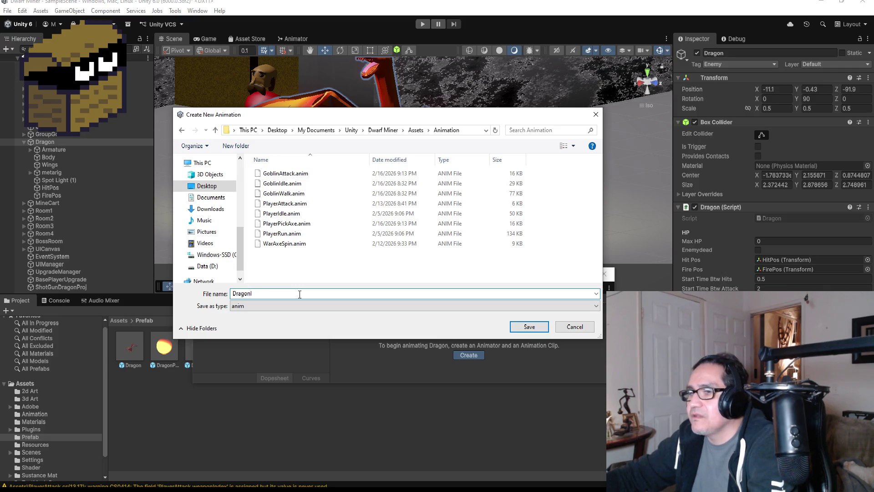
pyautogui.write('dle_1')
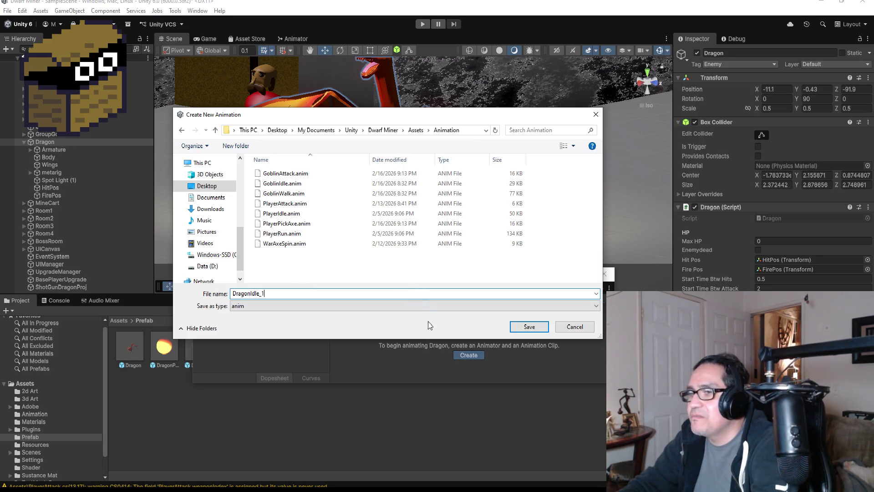
pyautogui.click(528, 327)
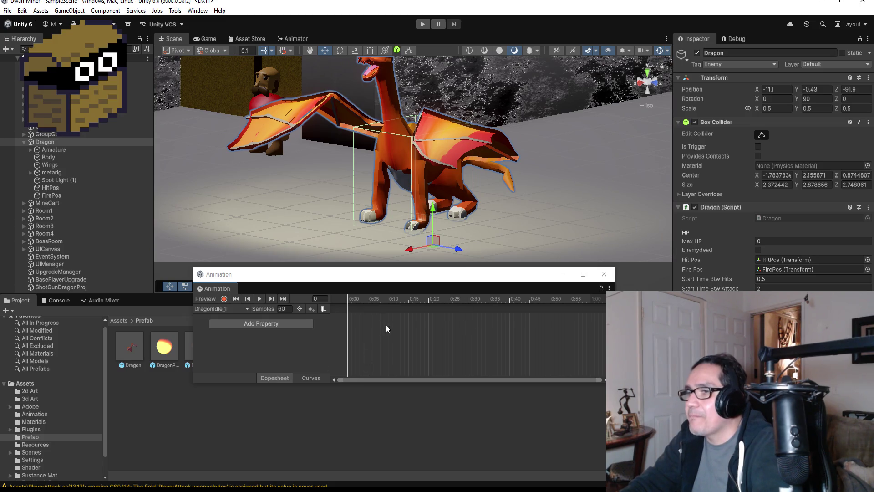
# Add an Armature > Transform > Rotation track to the DragonIdle_1 clip.
pyautogui.click(367, 325)
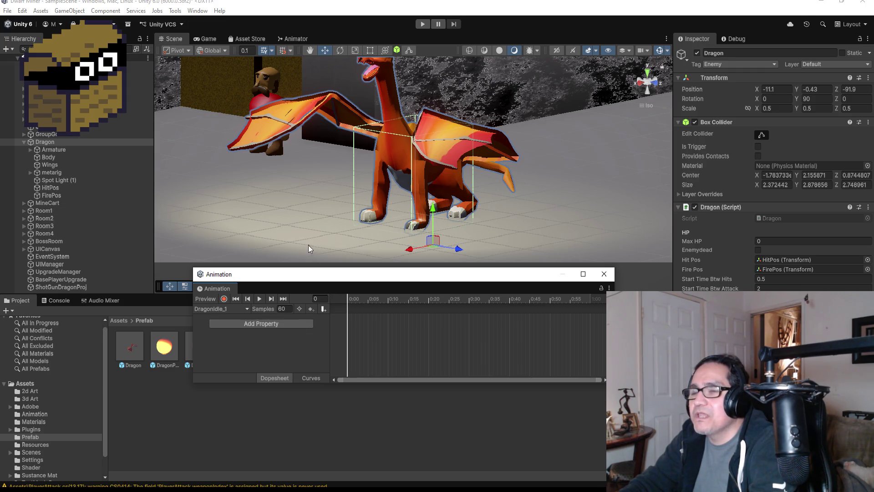
pyautogui.click(31, 152)
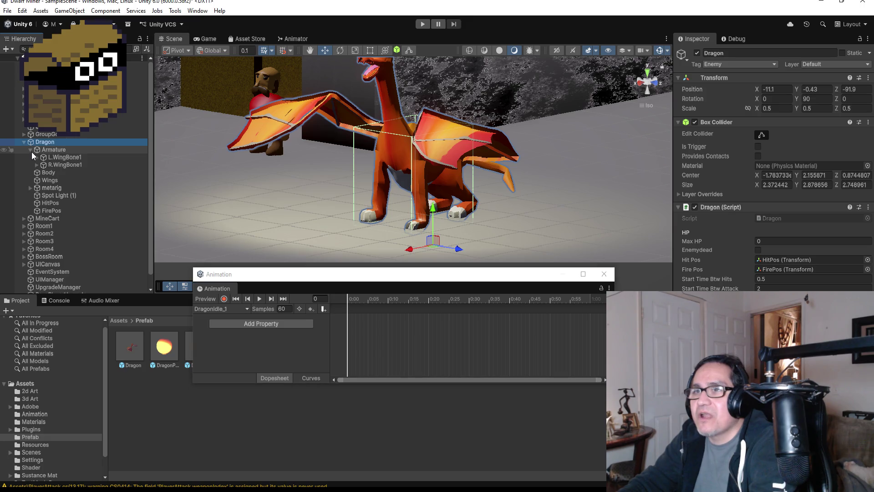
pyautogui.click(31, 150)
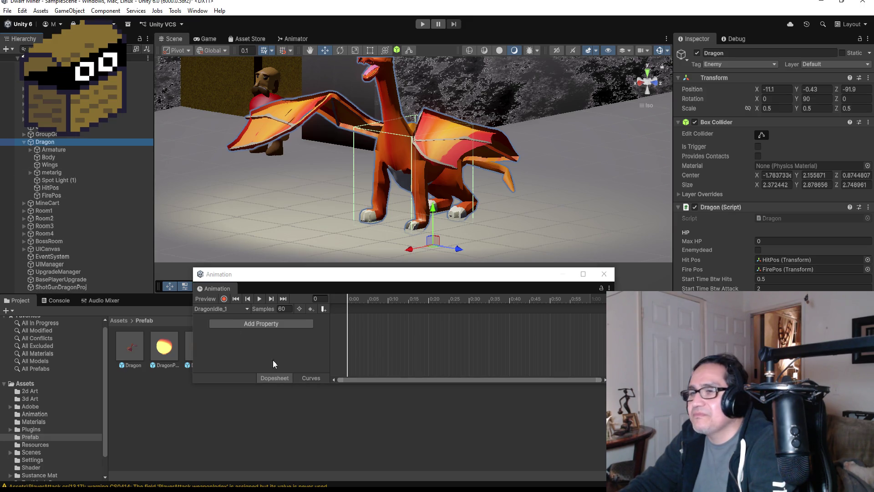
pyautogui.click(357, 316)
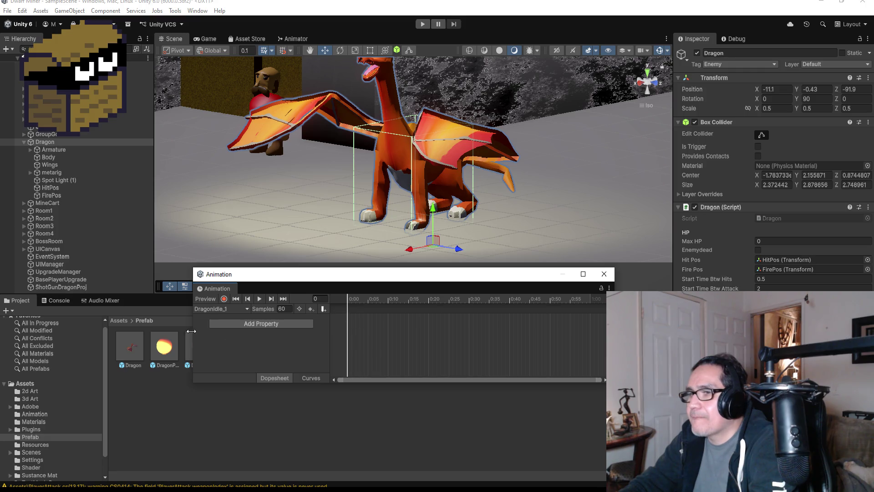
pyautogui.click(242, 326)
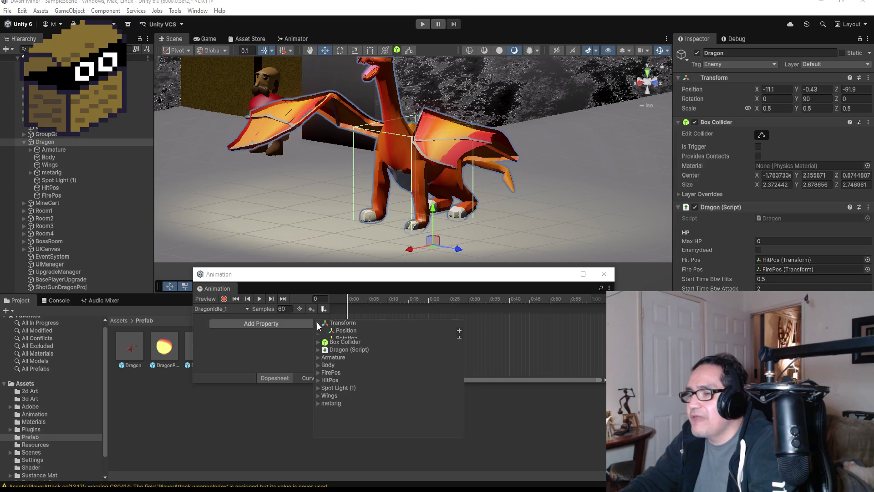
pyautogui.click(318, 346)
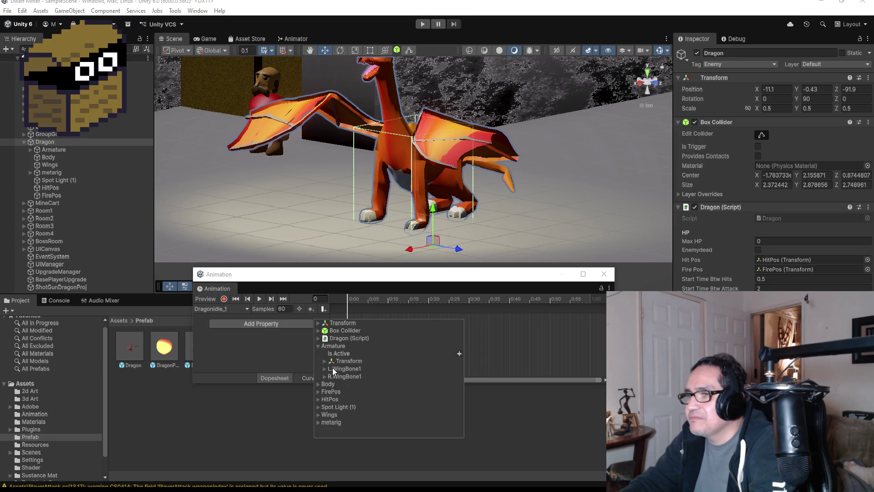
pyautogui.click(325, 362)
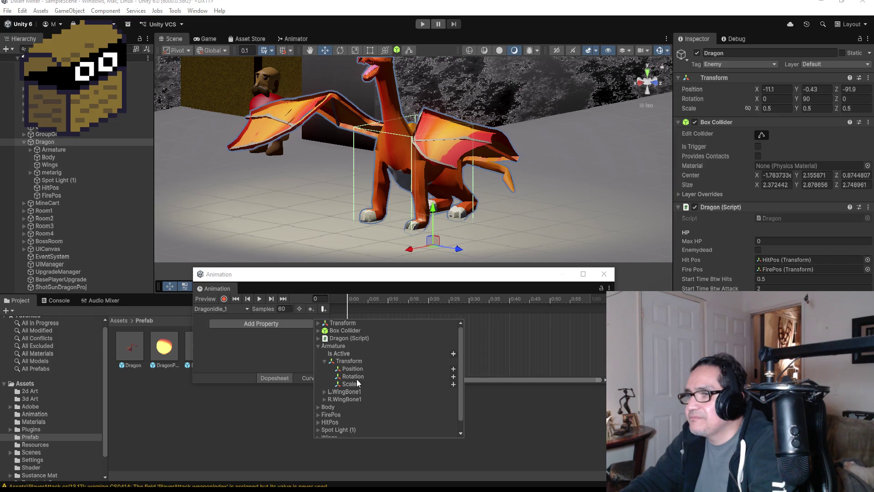
pyautogui.click(358, 378)
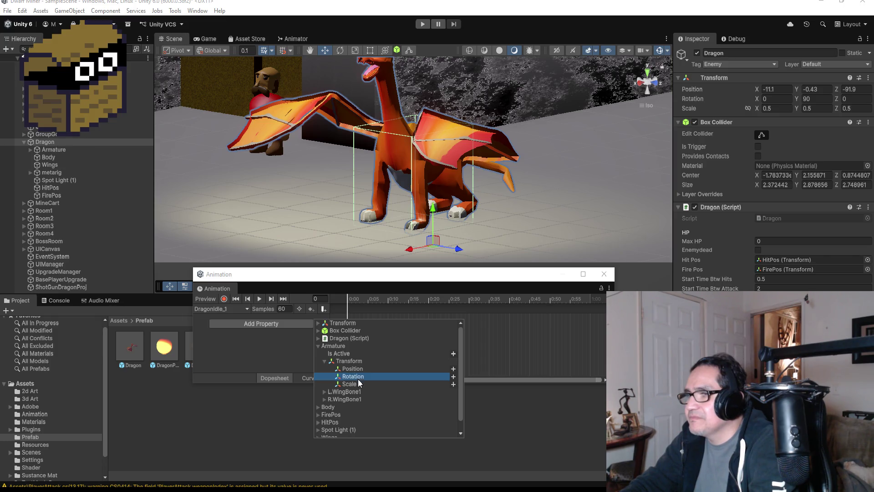
pyautogui.click(453, 376)
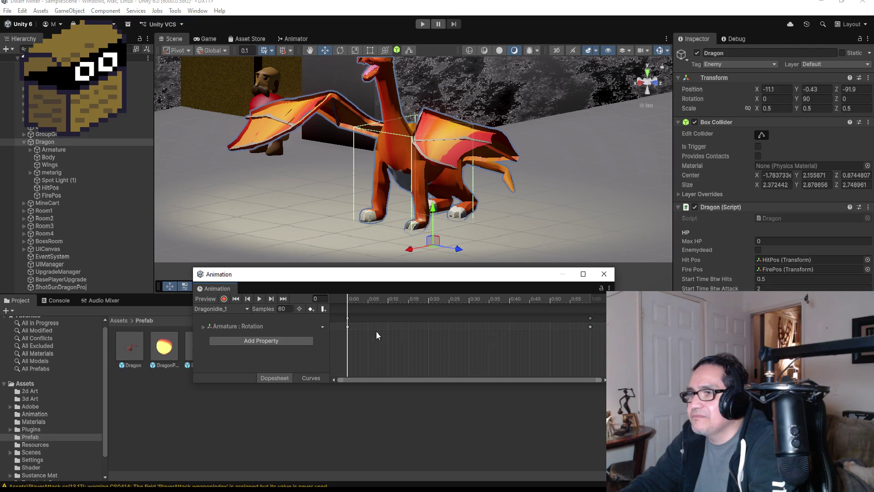
# Move the end rotation keys to frame 10, put the playhead there, and turn on recording.
pyautogui.moveTo(589, 317); pyautogui.dragTo(388, 317)
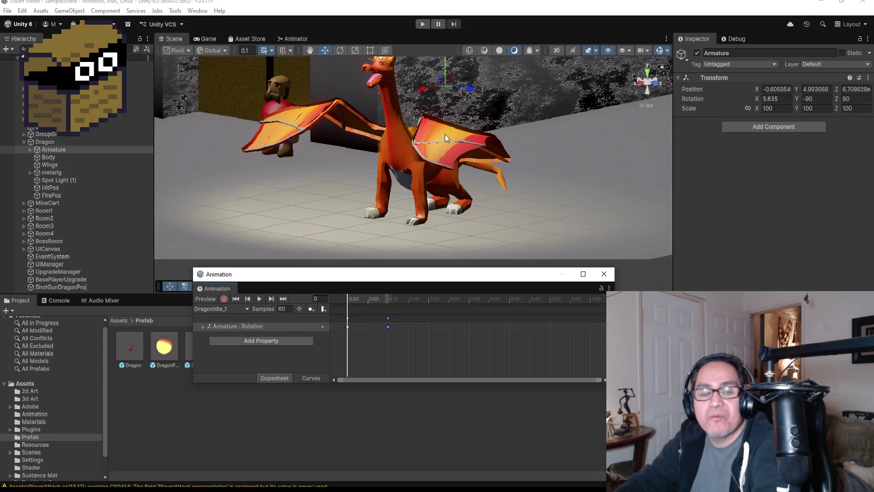
pyautogui.click(286, 299)
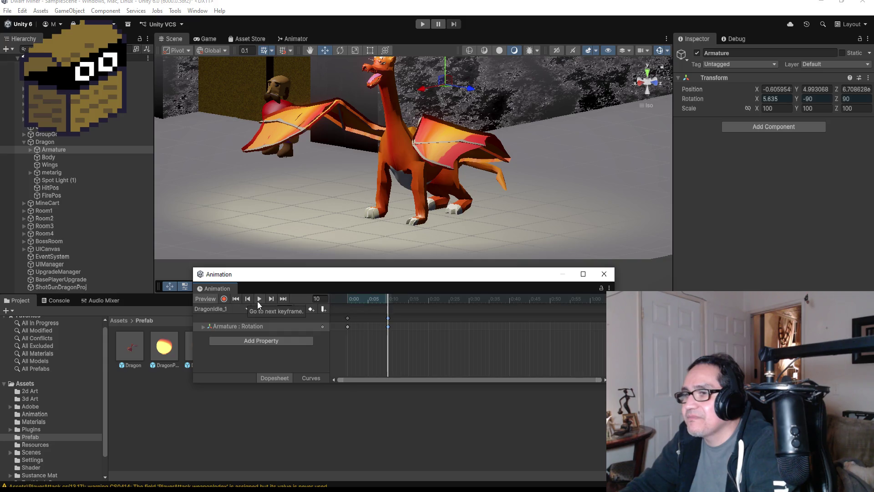
pyautogui.click(225, 299)
# Expand the metarig, spine and Armature hierarchy down to the left wing bones and switch to the Rotate tool.
pyautogui.moveTo(438, 124)
pyautogui.mouseDown()
pyautogui.moveTo(453, 159)
pyautogui.moveTo(389, 187)
pyautogui.moveTo(449, 182)
pyautogui.mouseUp()
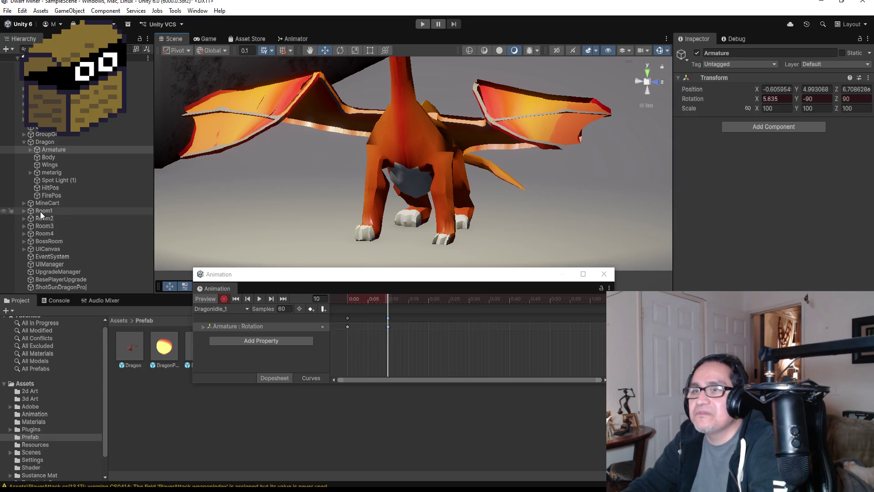
pyautogui.click(50, 166)
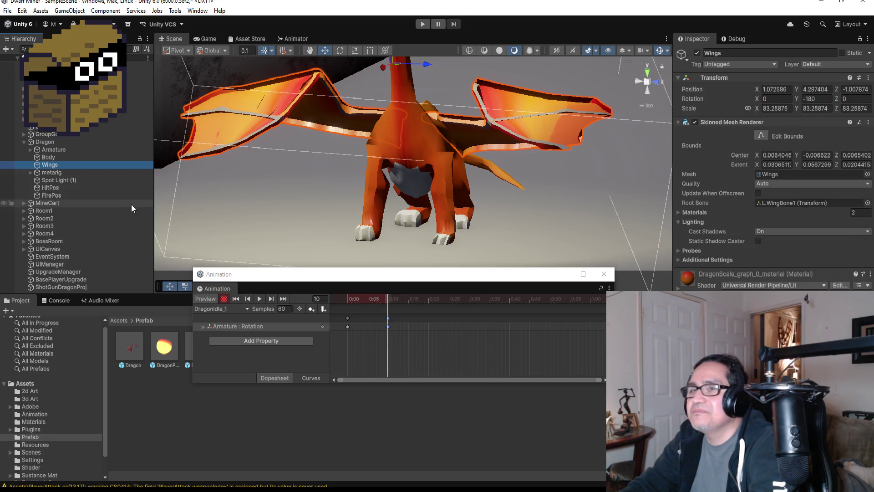
pyautogui.click(29, 172)
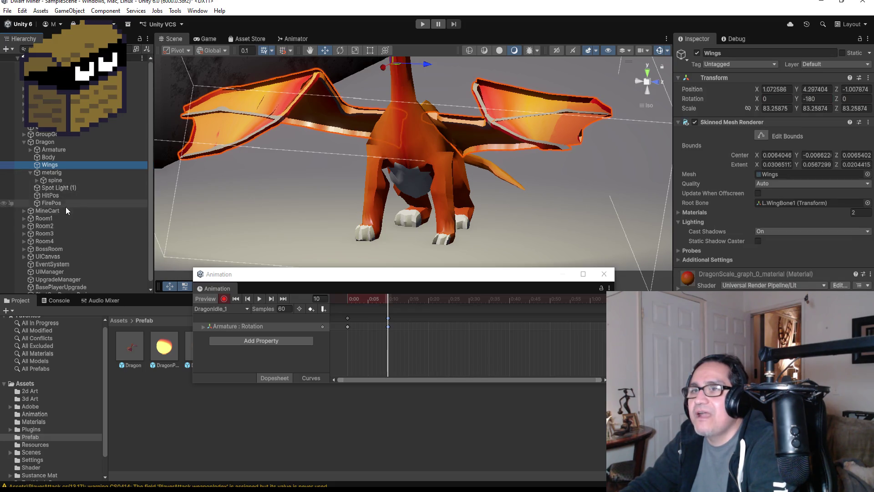
pyautogui.click(36, 181)
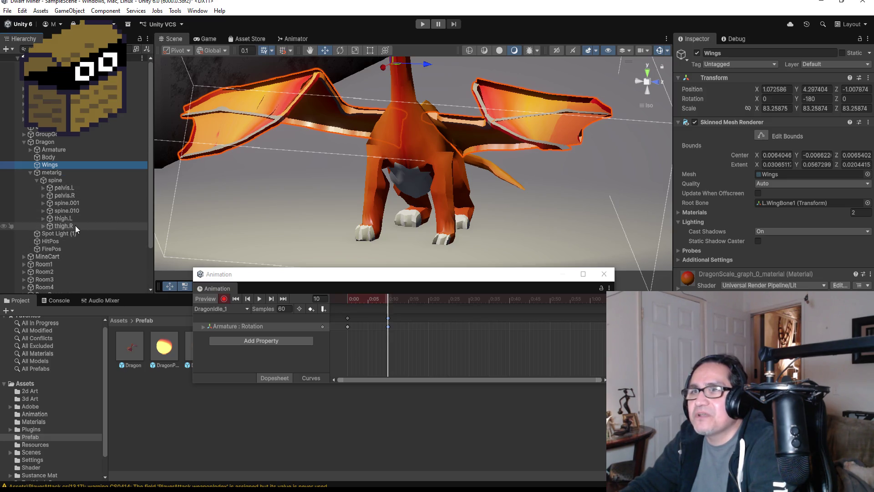
pyautogui.click(30, 149)
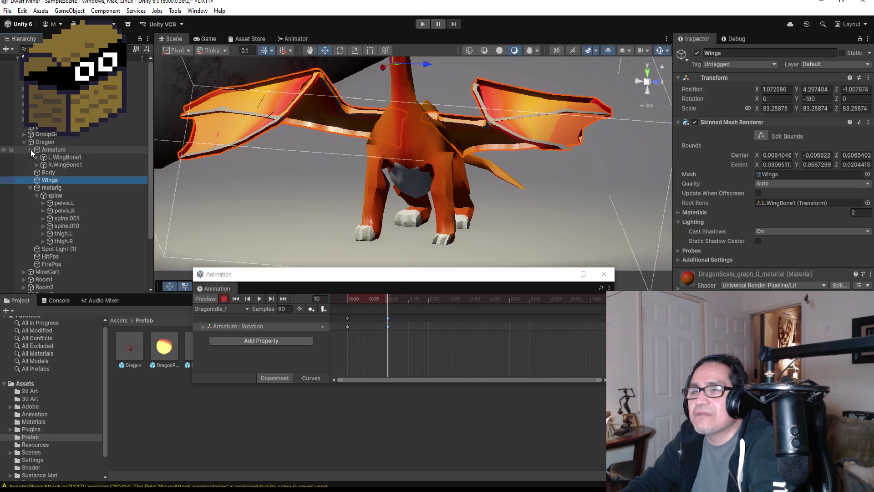
pyautogui.click(62, 157)
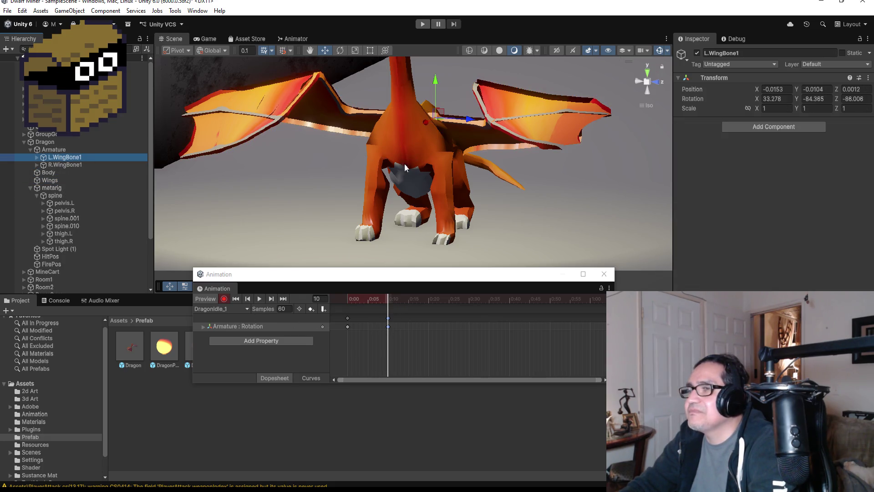
pyautogui.moveTo(405, 167); pyautogui.dragTo(495, 177)
pyautogui.click(340, 51)
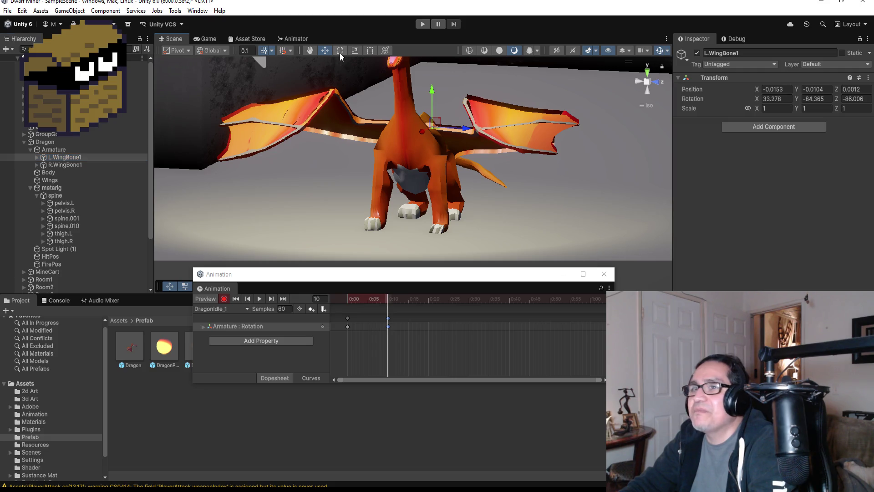
pyautogui.click(36, 157)
pyautogui.click(58, 165)
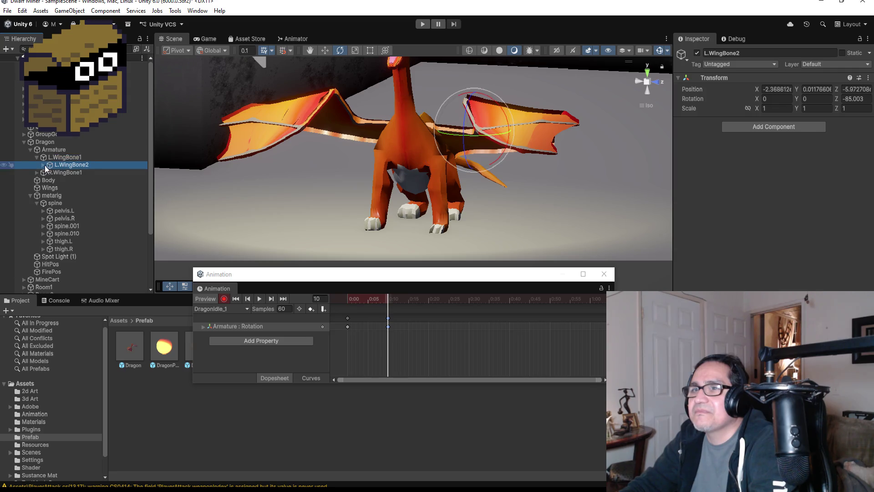
pyautogui.click(43, 165)
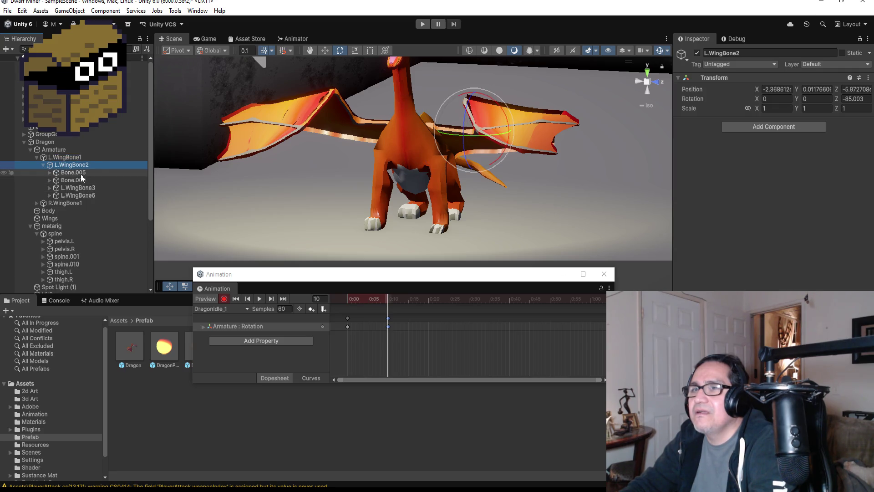
# Try trial rotations on the left wing bones and Bone.005, undoing each one.
pyautogui.moveTo(499, 108); pyautogui.dragTo(504, 138)
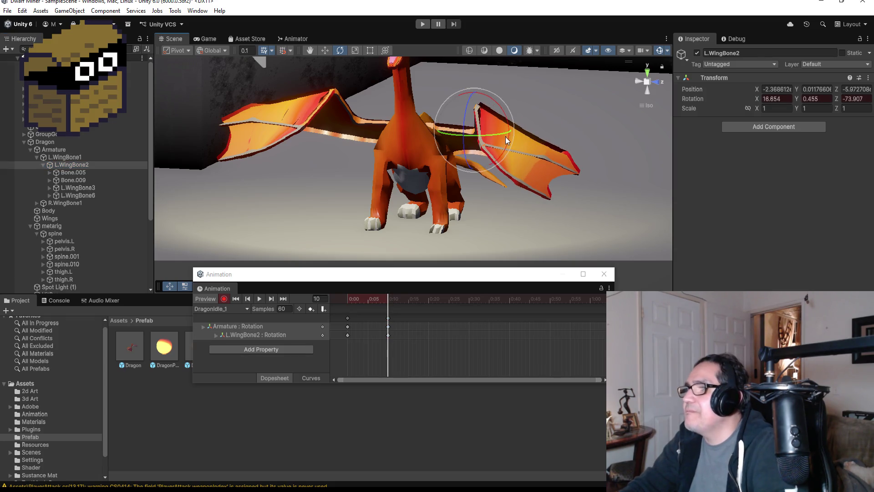
pyautogui.hotkey('ctrl', 'z')
pyautogui.moveTo(499, 137); pyautogui.dragTo(461, 150)
pyautogui.hotkey('ctrl', 'z')
pyautogui.hotkey('ctrl', 'z')
pyautogui.hotkey('ctrl', 'z')
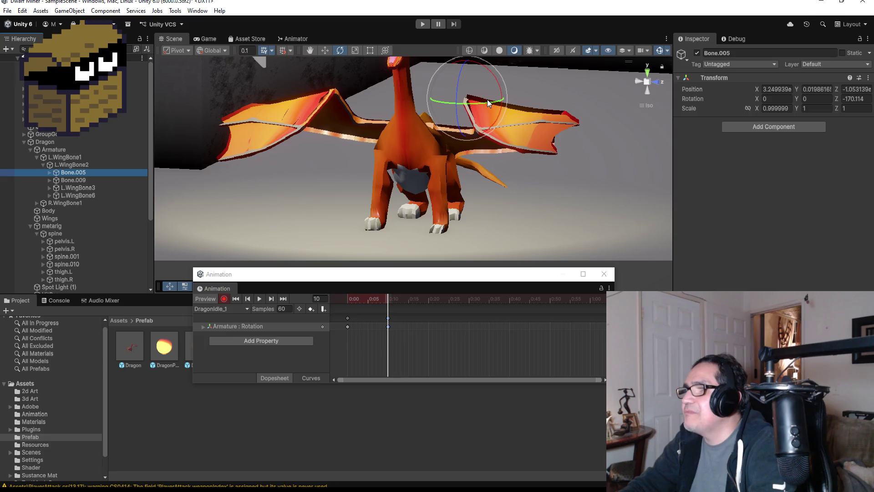
pyautogui.moveTo(487, 100)
pyautogui.mouseDown()
pyautogui.moveTo(445, 115)
pyautogui.moveTo(469, 102)
pyautogui.moveTo(454, 110)
pyautogui.moveTo(449, 134)
pyautogui.mouseUp()
pyautogui.hotkey('ctrl', 'z')
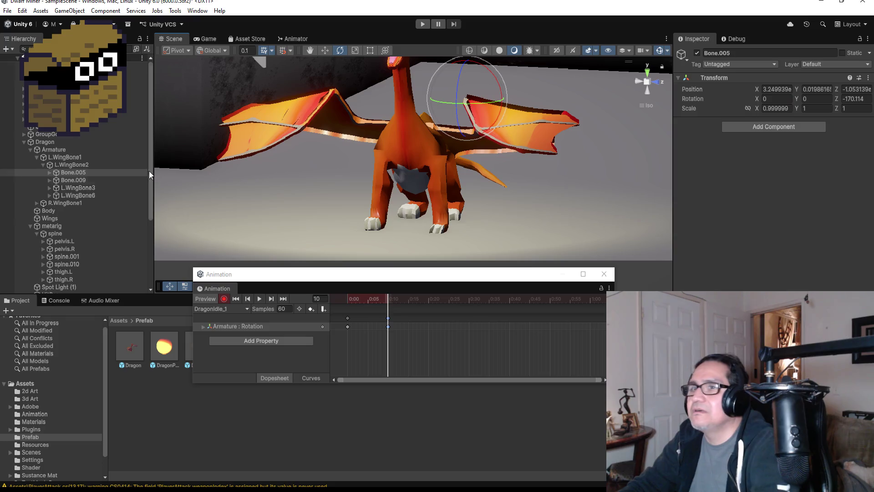
# Expand Bone.005 in the Hierarchy and select it, viewing the dragon from the side.
pyautogui.click(76, 180)
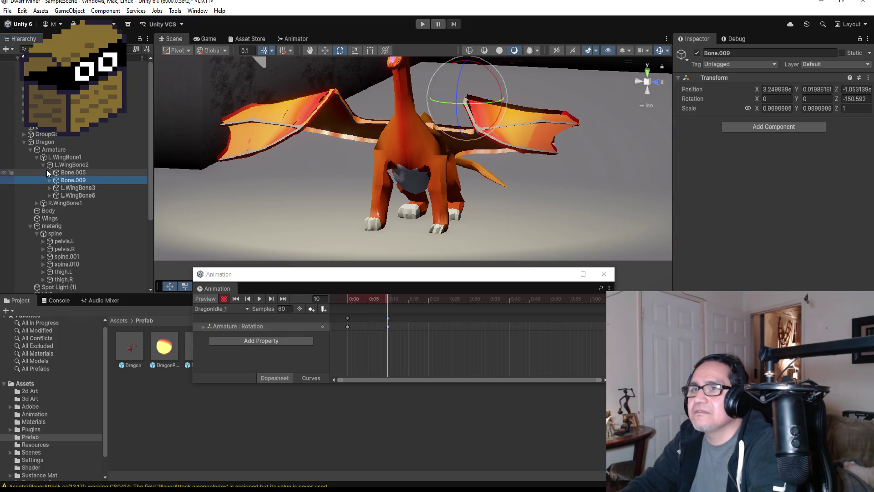
pyautogui.click(49, 172)
pyautogui.click(84, 180)
pyautogui.click(83, 174)
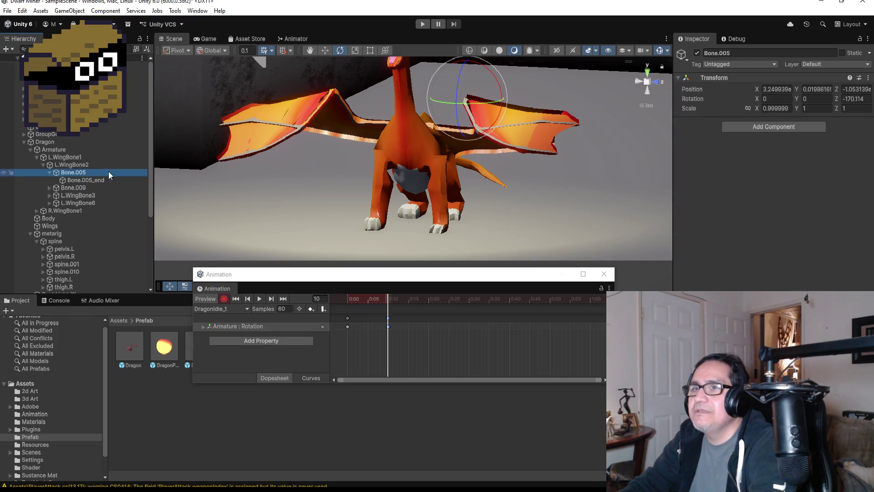
pyautogui.scroll(1, 588, 151)
pyautogui.moveTo(653, 148)
pyautogui.mouseDown()
pyautogui.moveTo(362, 86)
pyautogui.moveTo(365, 106)
pyautogui.moveTo(309, 106)
pyautogui.mouseUp()
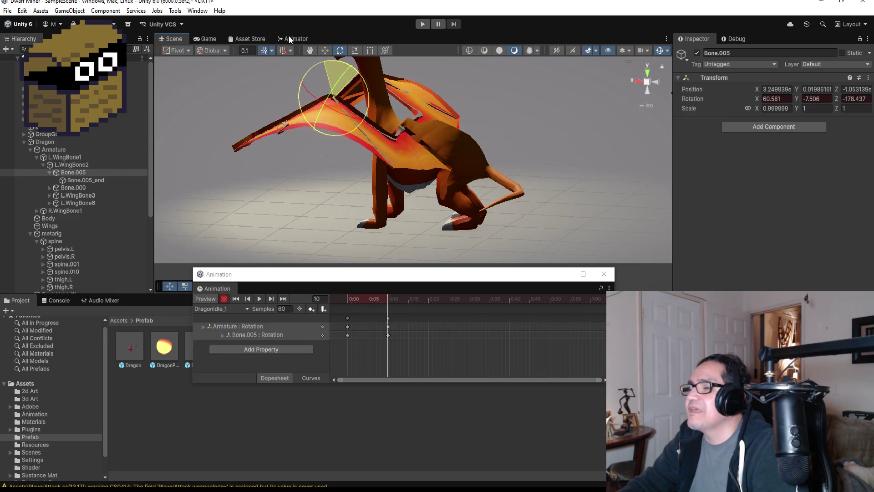
pyautogui.click(73, 164)
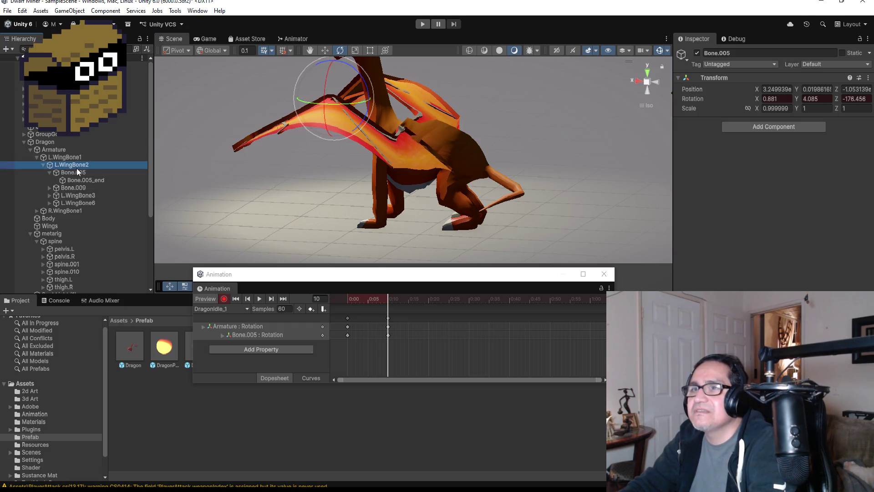
pyautogui.moveTo(419, 113)
pyautogui.mouseDown()
pyautogui.moveTo(392, 88)
pyautogui.moveTo(425, 118)
pyautogui.moveTo(389, 164)
pyautogui.moveTo(381, 143)
pyautogui.mouseUp()
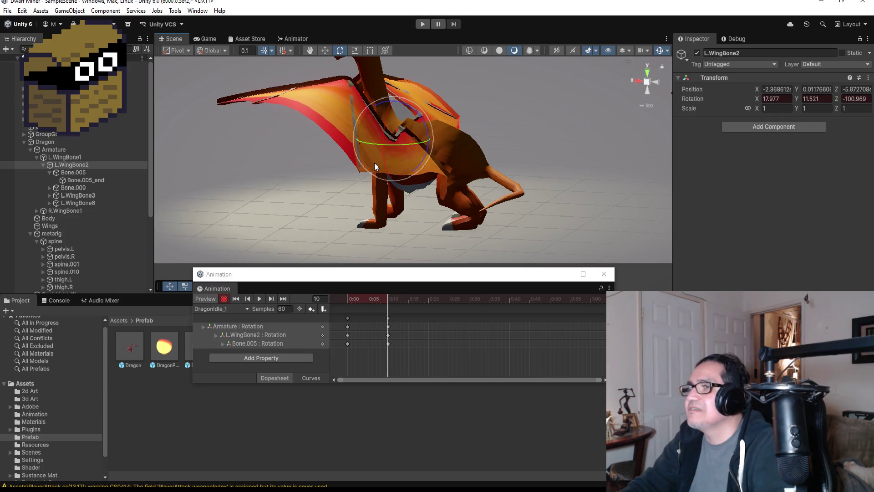
pyautogui.moveTo(343, 188); pyautogui.dragTo(602, 175)
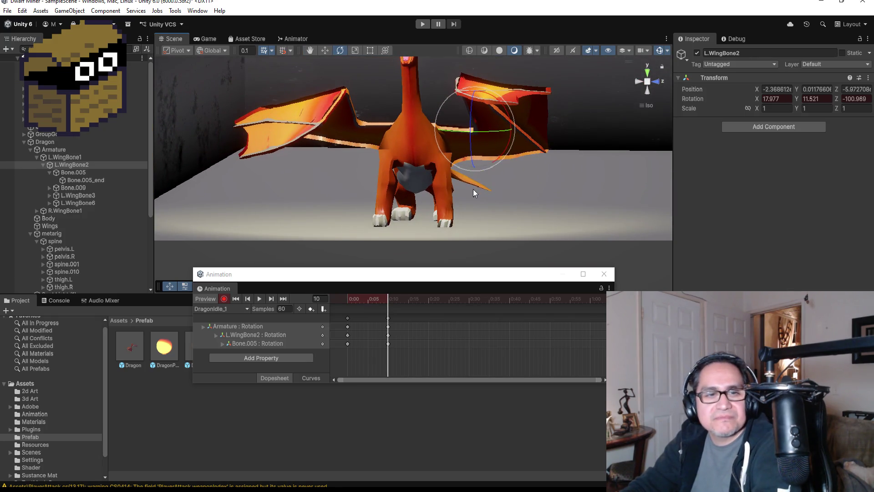
pyautogui.click(72, 195)
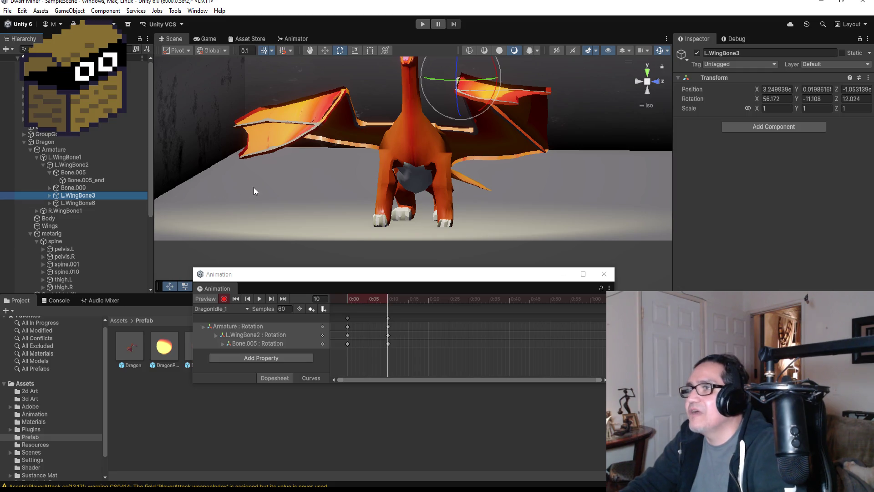
pyautogui.hotkey('ctrl', 'z')
pyautogui.hotkey('ctrl', 'z')
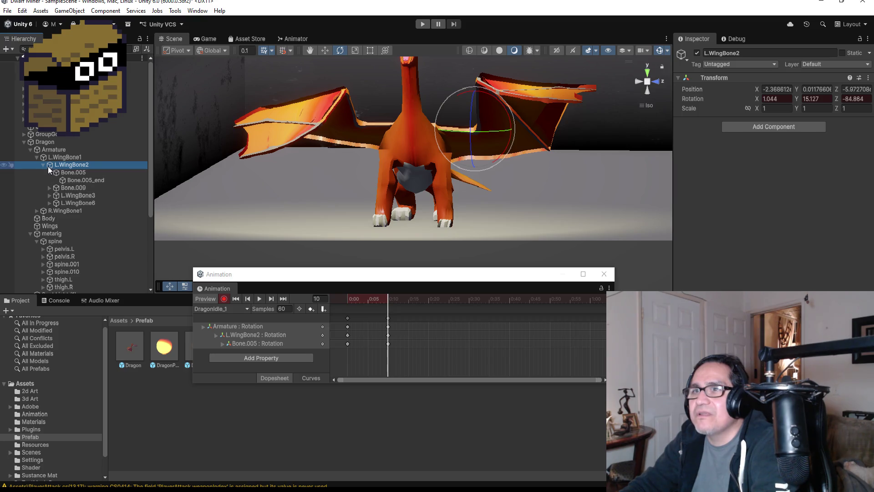
pyautogui.click(43, 164)
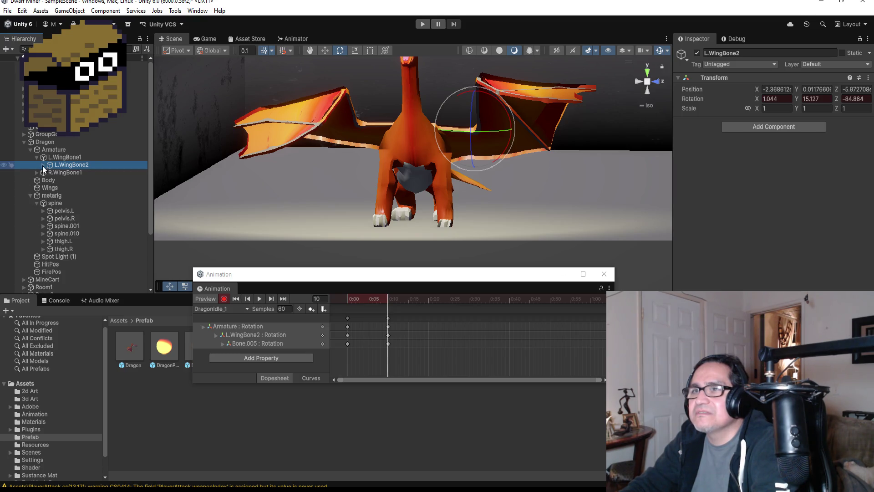
pyautogui.click(43, 165)
pyautogui.click(51, 173)
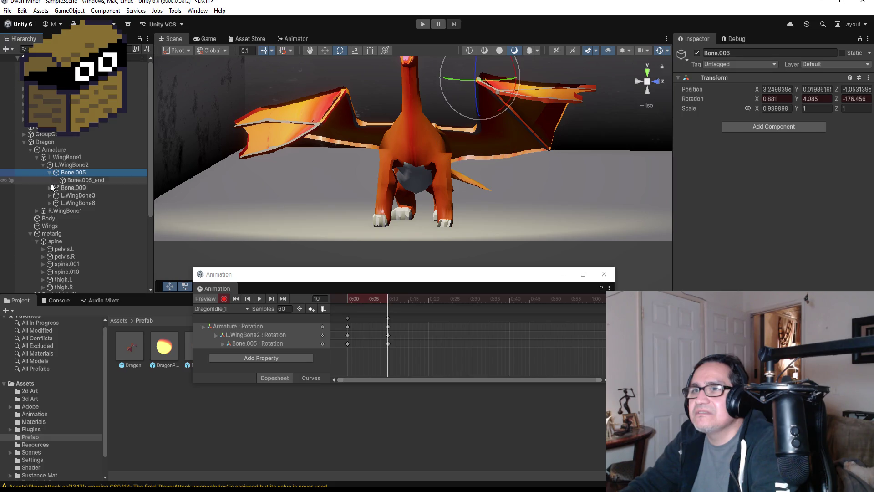
pyautogui.click(48, 187)
pyautogui.click(48, 187)
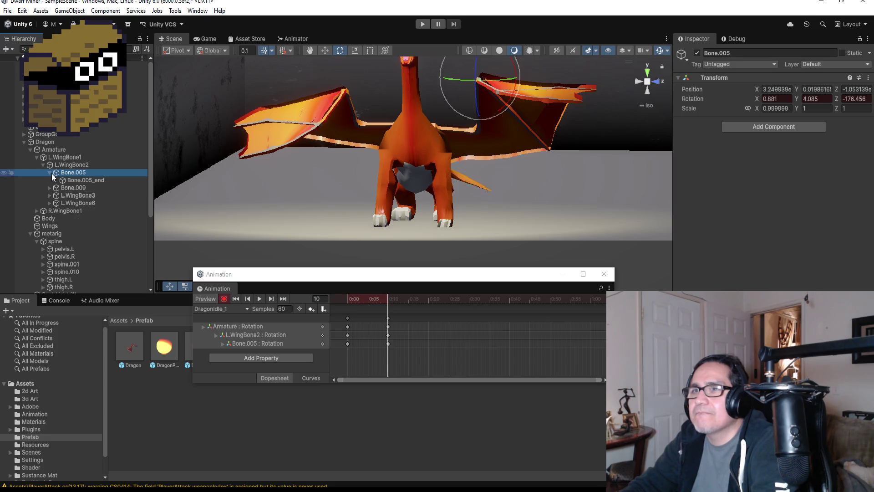
pyautogui.click(77, 188)
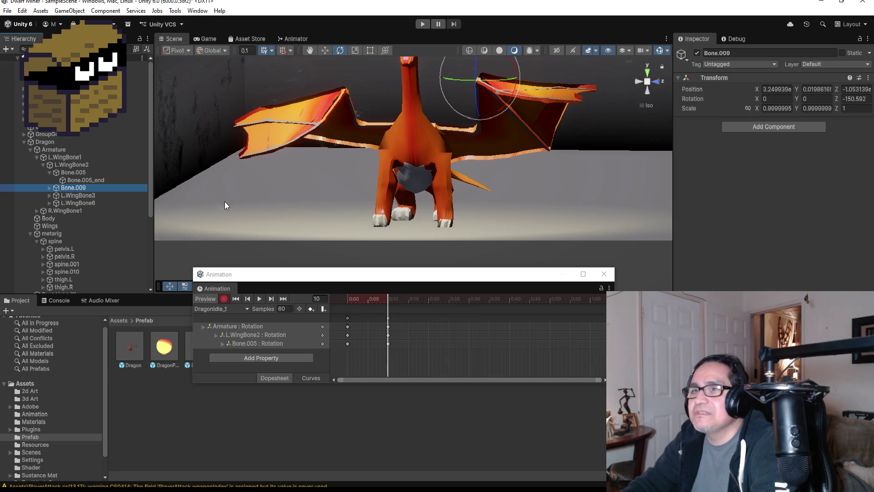
pyautogui.click(78, 195)
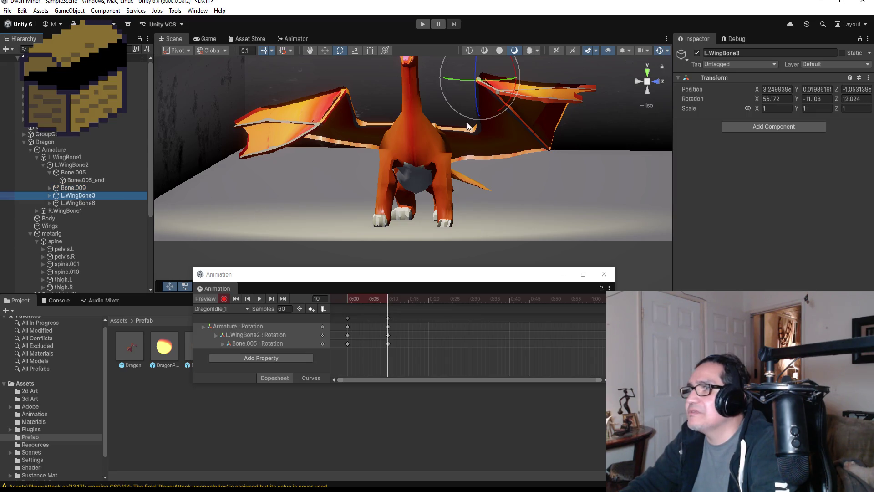
pyautogui.scroll(-1, 462, 82)
# Rotate L.WingBone3, then L.WingBone6 on several axes to fold the wing and bend its tip.
pyautogui.moveTo(462, 82)
pyautogui.mouseDown()
pyautogui.moveTo(465, 97)
pyautogui.moveTo(481, 62)
pyautogui.moveTo(489, 101)
pyautogui.mouseUp()
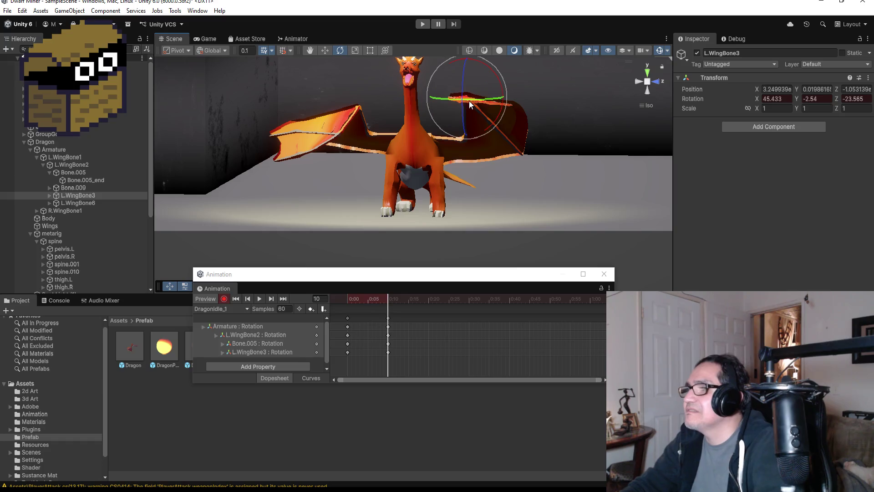
pyautogui.click(78, 203)
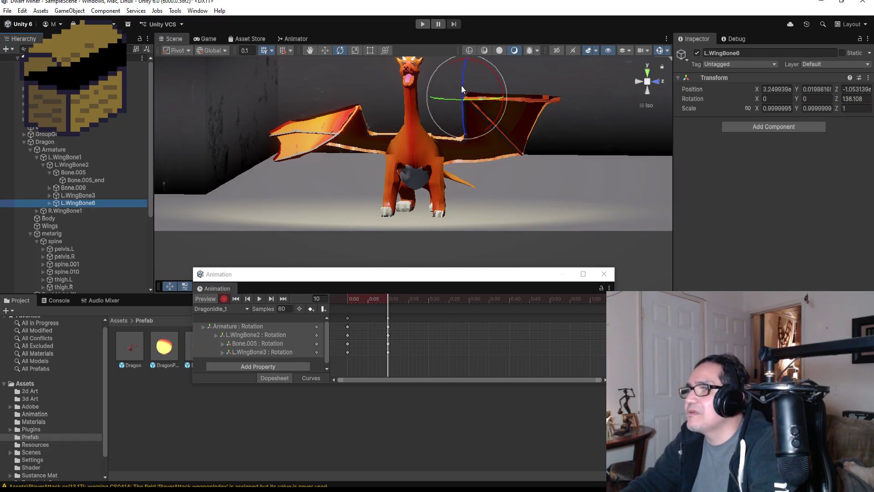
pyautogui.moveTo(462, 89); pyautogui.dragTo(467, 65)
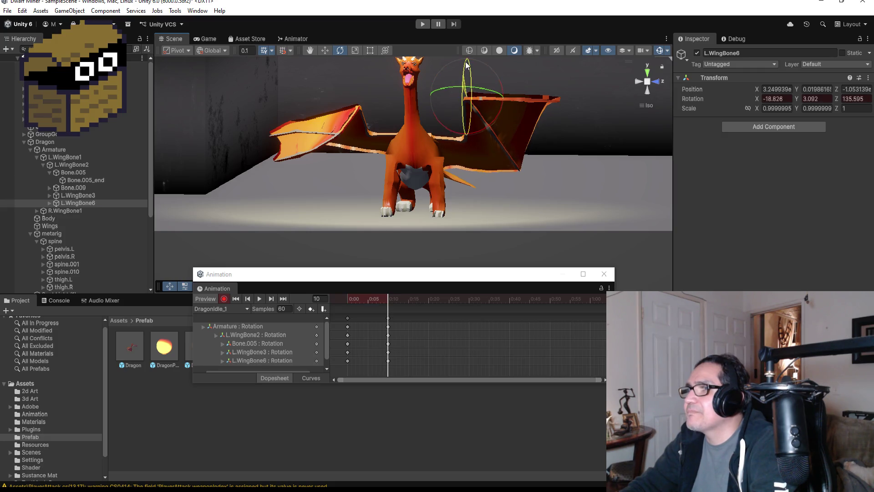
pyautogui.moveTo(488, 101)
pyautogui.mouseDown()
pyautogui.moveTo(410, 102)
pyautogui.moveTo(497, 105)
pyautogui.mouseUp()
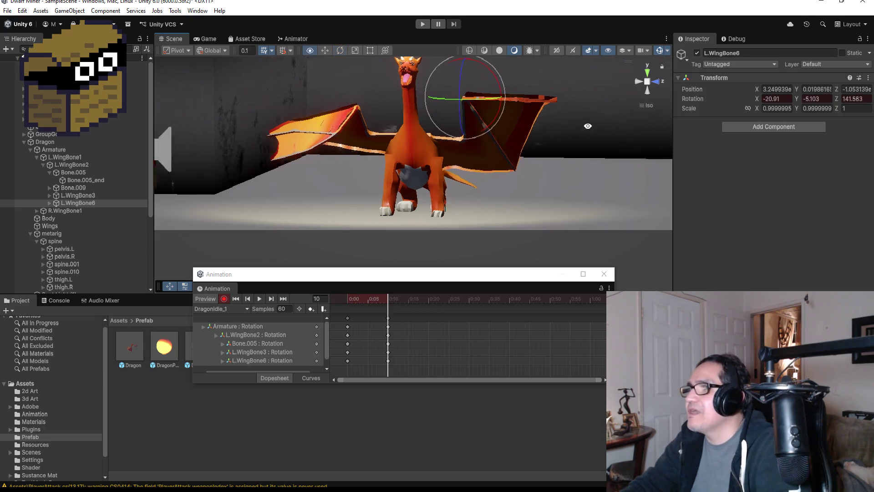
pyautogui.moveTo(588, 126)
pyautogui.mouseDown()
pyautogui.moveTo(530, 137)
pyautogui.moveTo(536, 149)
pyautogui.mouseUp()
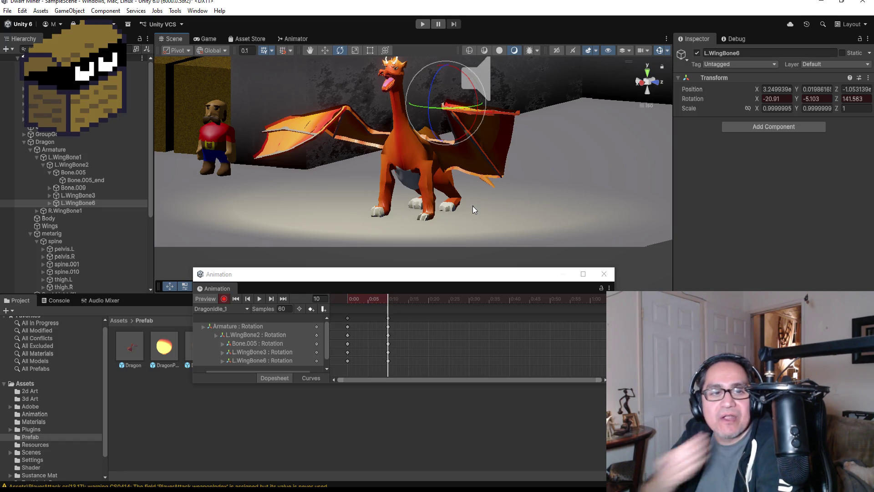
pyautogui.scroll(2, 514, 152)
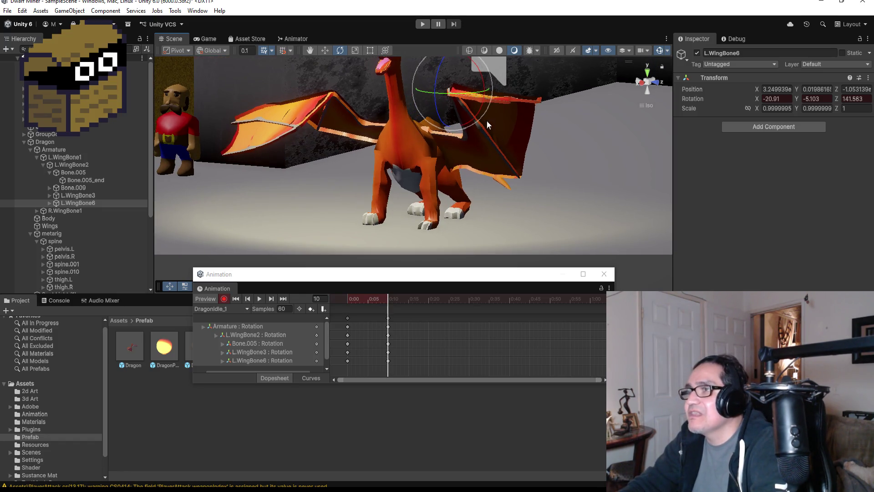
pyautogui.moveTo(479, 91)
pyautogui.mouseDown()
pyautogui.moveTo(436, 96)
pyautogui.moveTo(490, 92)
pyautogui.mouseUp()
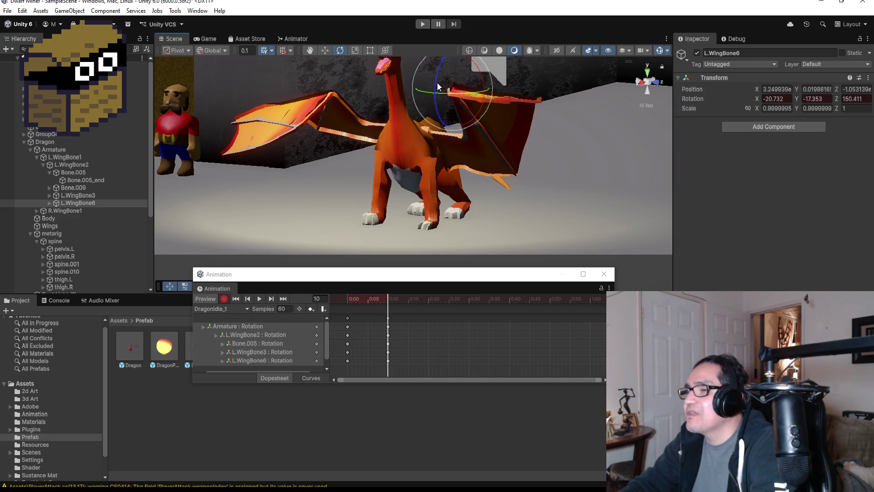
pyautogui.moveTo(437, 83); pyautogui.dragTo(434, 118)
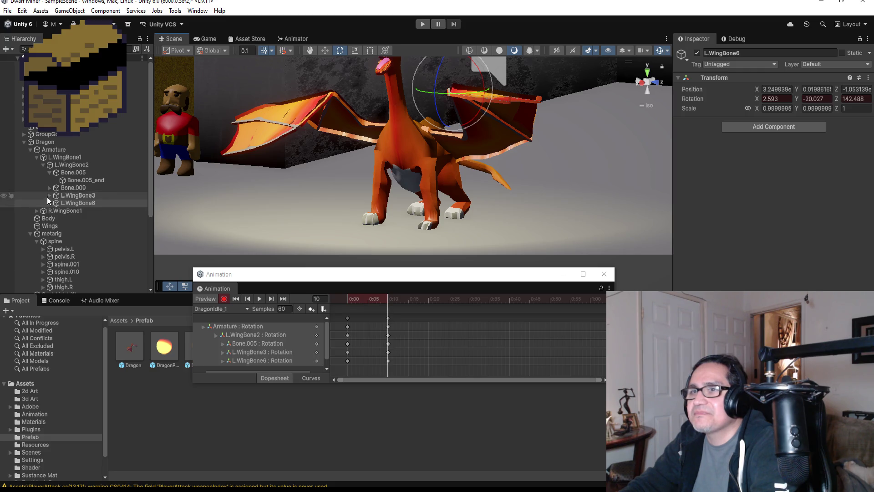
# Re-pose L.WingBone3 to rotation 12.45, 3.158, -30.777 to pull the wing down.
pyautogui.click(75, 196)
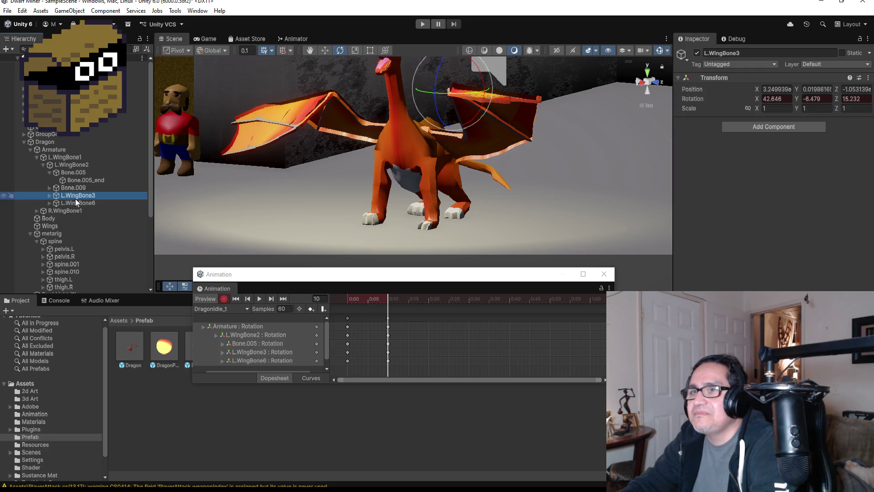
pyautogui.click(48, 172)
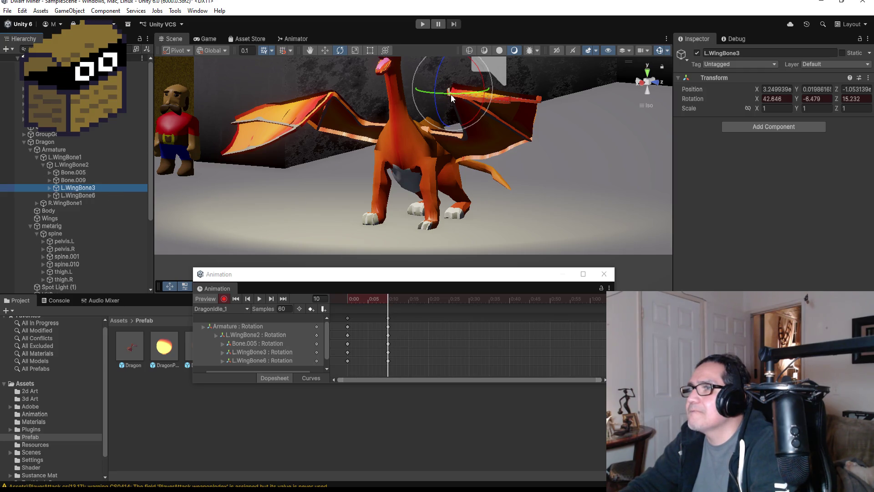
pyautogui.moveTo(451, 98)
pyautogui.mouseDown()
pyautogui.moveTo(391, 94)
pyautogui.moveTo(432, 87)
pyautogui.moveTo(427, 129)
pyautogui.moveTo(441, 35)
pyautogui.moveTo(518, 128)
pyautogui.mouseUp()
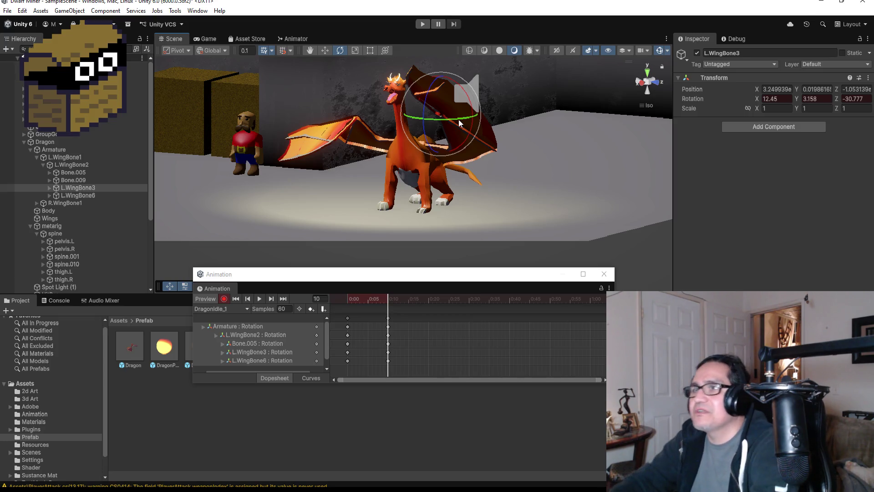
pyautogui.scroll(3, 491, 169)
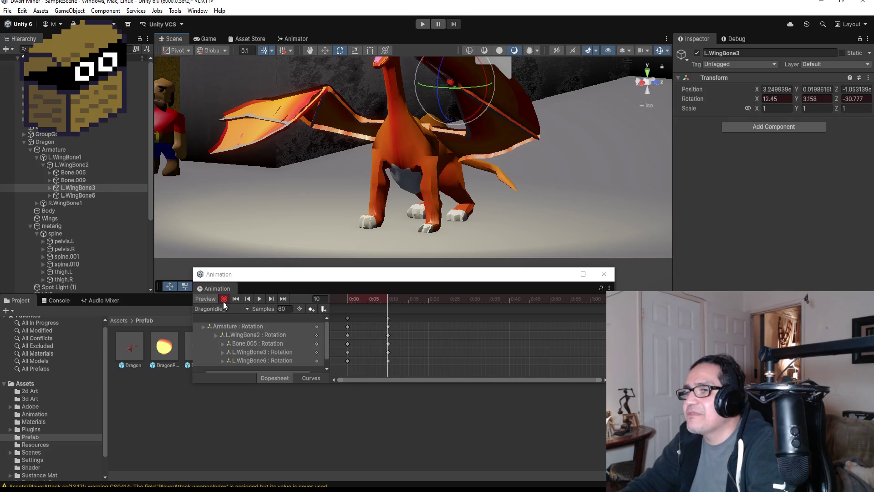
# Turn off recording and delete the wing rotation keys at frame 10.
pyautogui.click(389, 319)
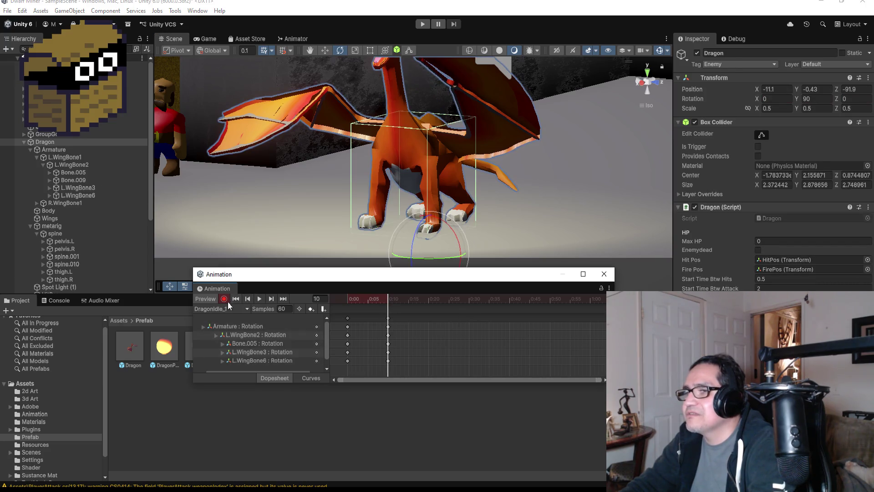
pyautogui.click(224, 299)
pyautogui.click(408, 307)
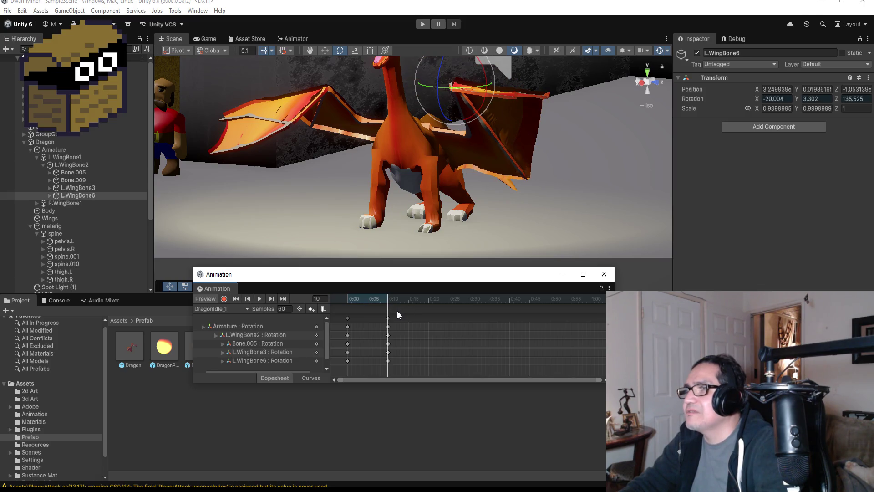
pyautogui.press('Delete')
pyautogui.press('Delete')
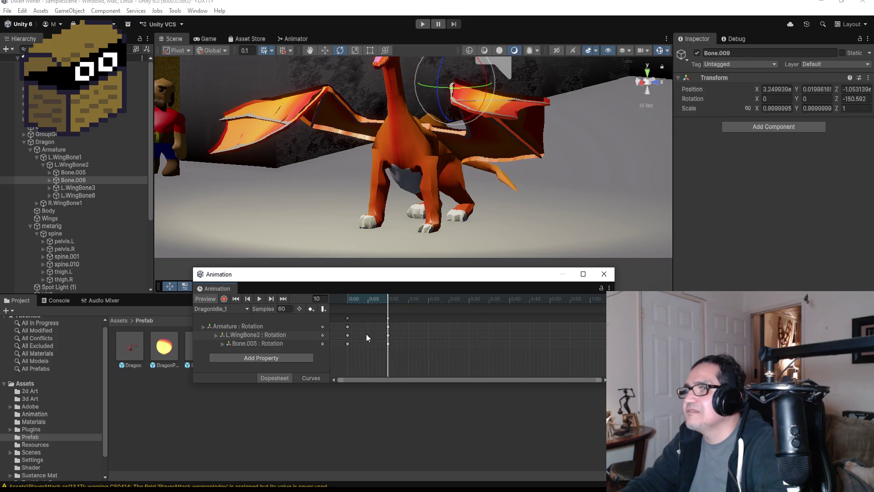
pyautogui.click(388, 319)
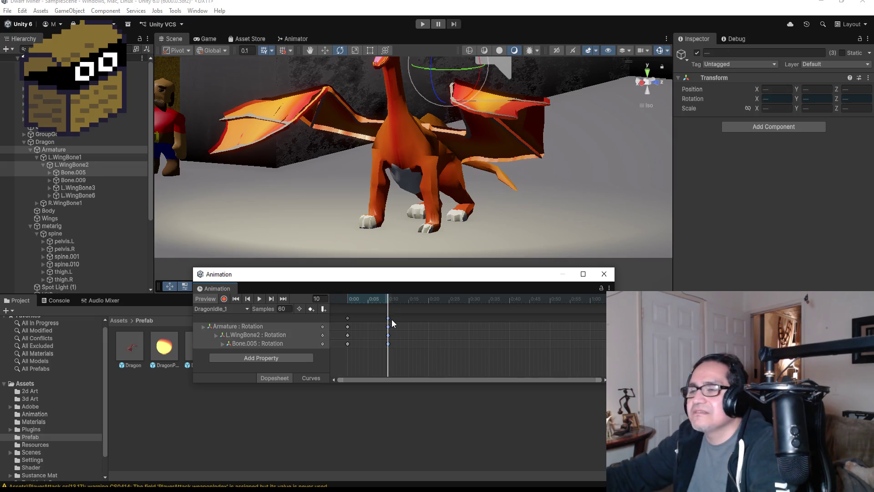
pyautogui.press('Delete')
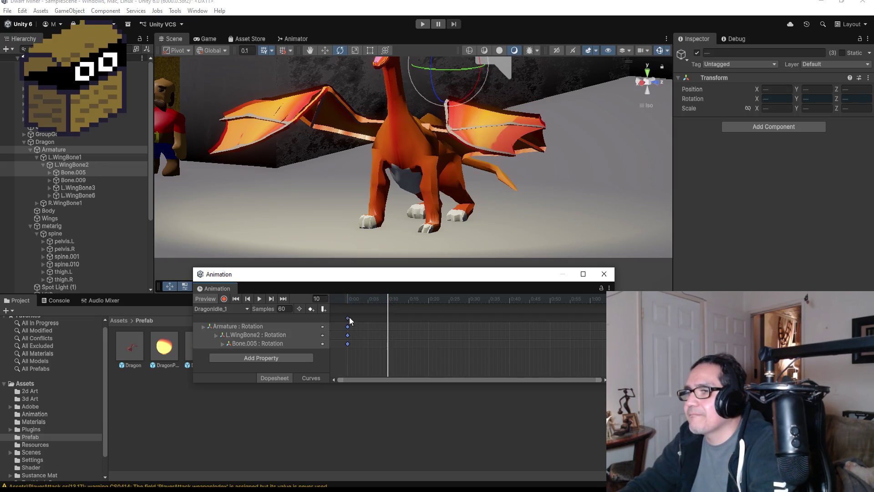
# Collapse the L.WingBone1 and Armature bone lists and face the dragon head-on.
pyautogui.click(37, 158)
pyautogui.click(32, 148)
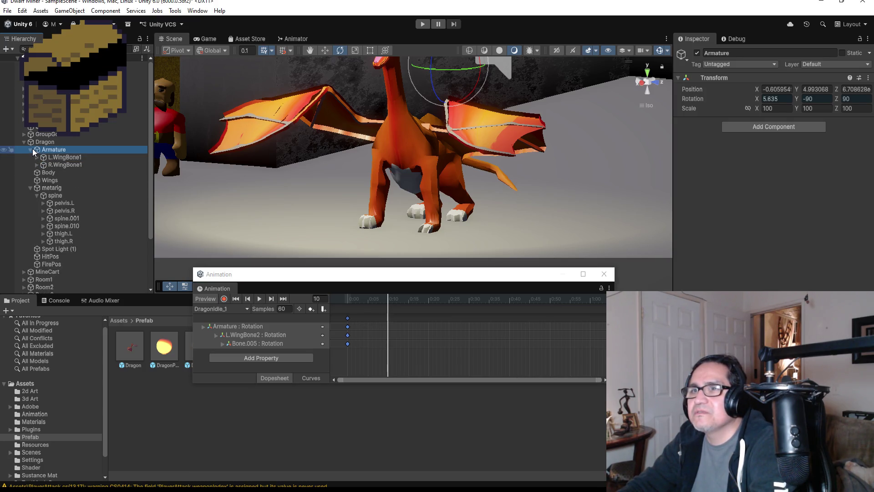
pyautogui.click(31, 149)
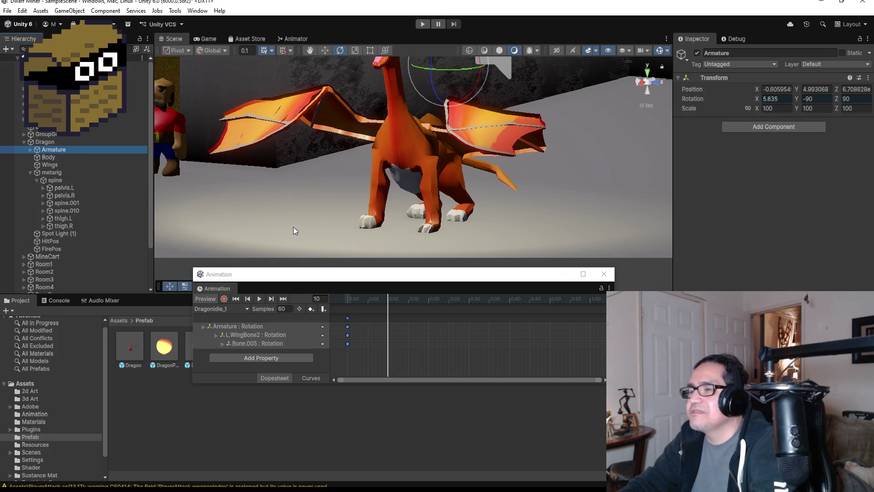
pyautogui.scroll(-3, 406, 206)
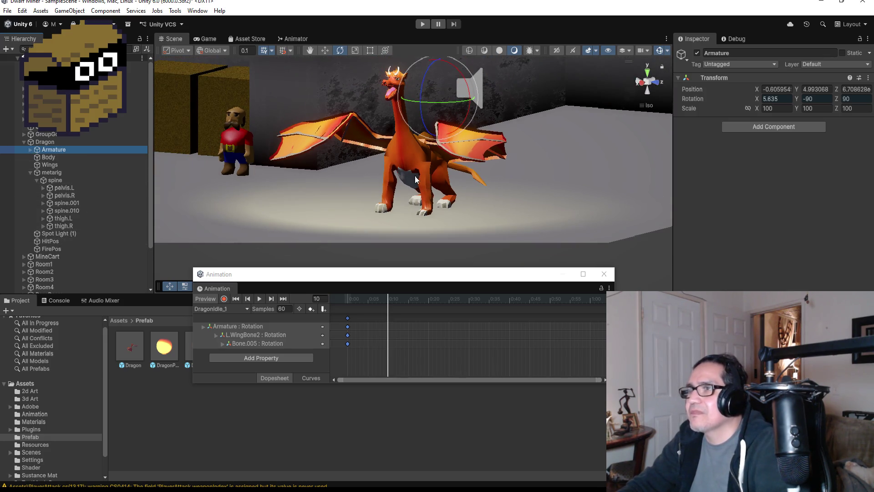
pyautogui.moveTo(414, 181)
pyautogui.mouseDown()
pyautogui.moveTo(466, 179)
pyautogui.moveTo(457, 179)
pyautogui.mouseUp()
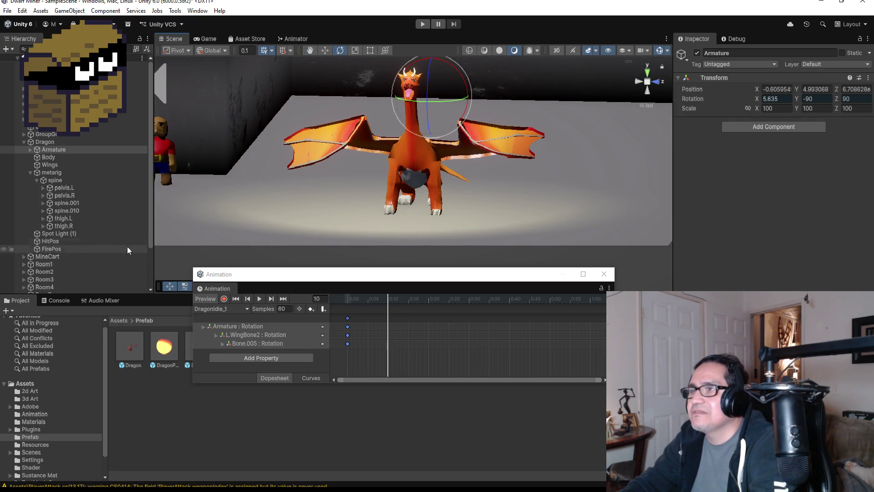
# Select the spine bone and add keys at frame 10 on all tracks.
pyautogui.click(413, 163)
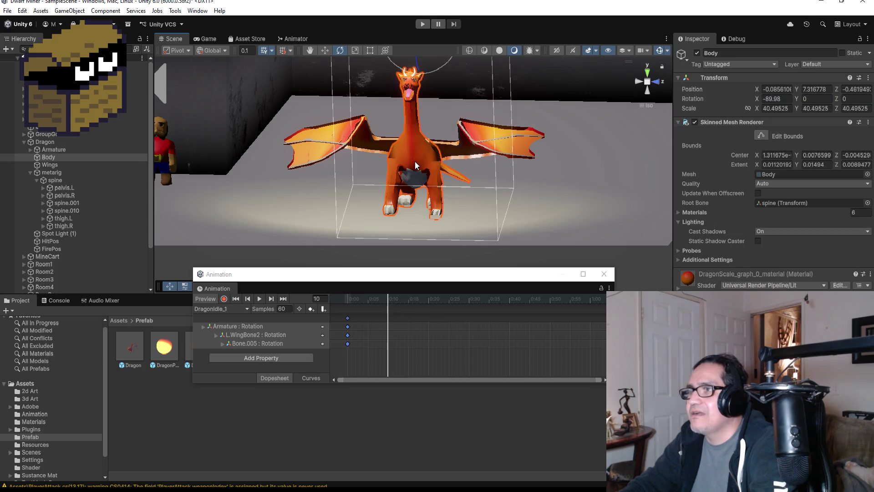
pyautogui.click(50, 181)
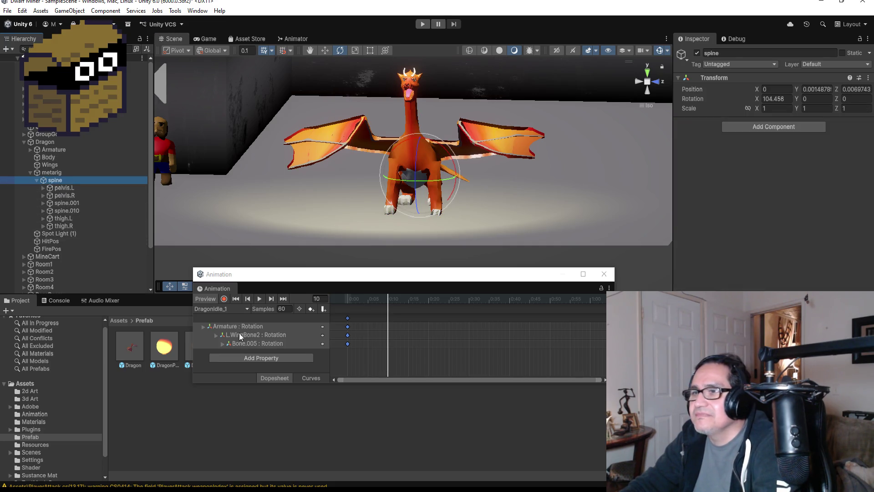
pyautogui.click(224, 302)
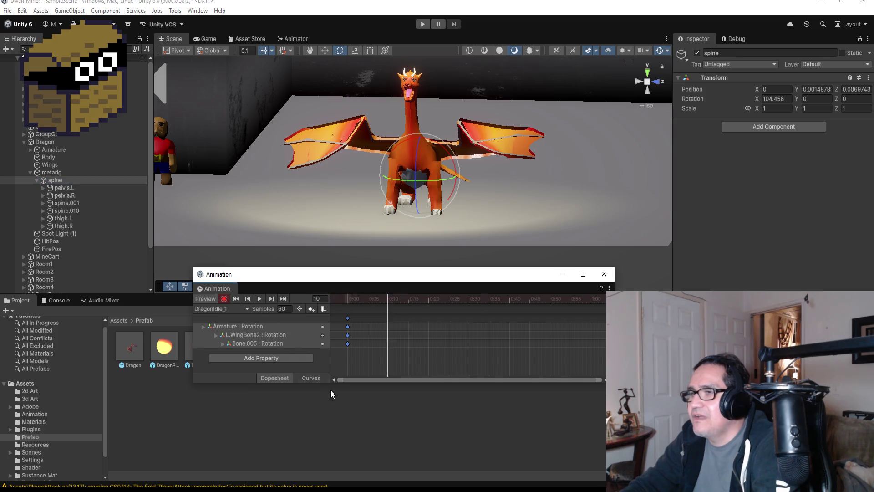
pyautogui.rightClick(388, 318)
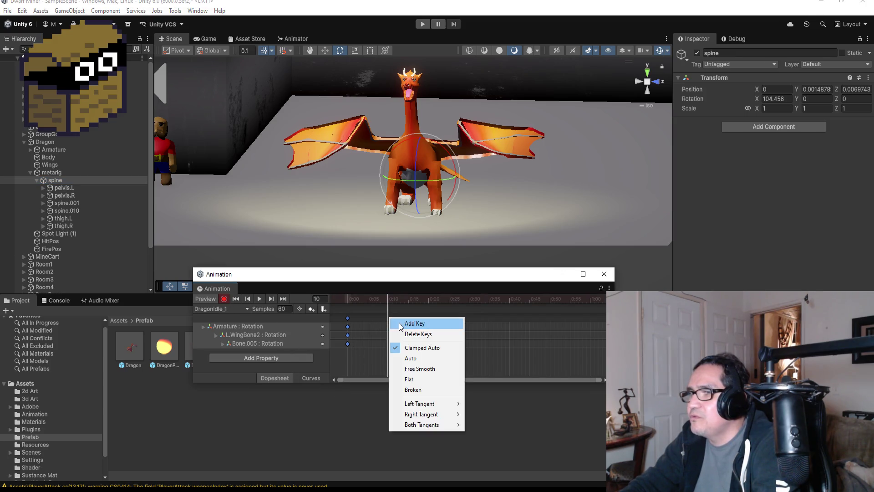
pyautogui.click(389, 323)
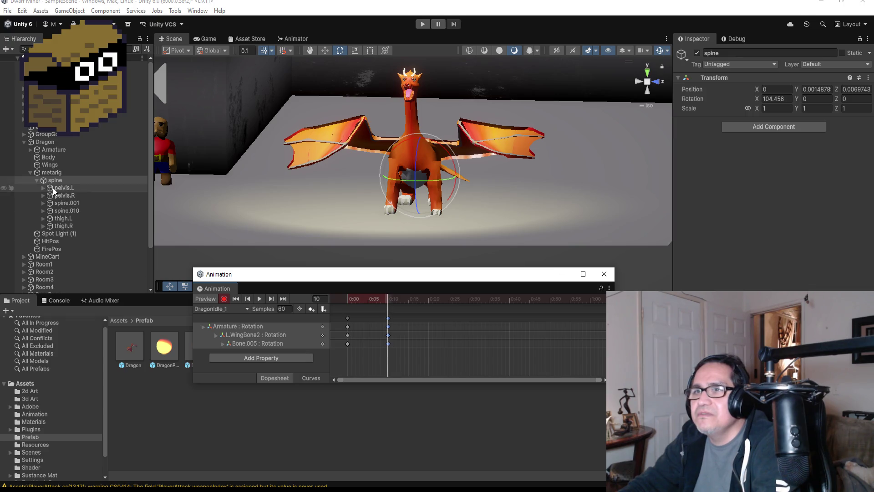
# Expand the spine hierarchy down to spine.004 and try a neck rotation, then undo it.
pyautogui.click(59, 212)
pyautogui.click(44, 203)
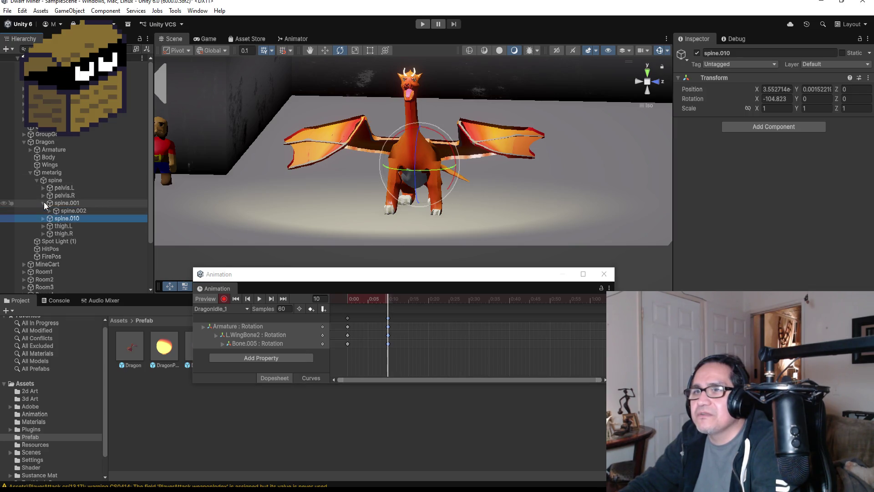
pyautogui.click(50, 211)
pyautogui.click(77, 218)
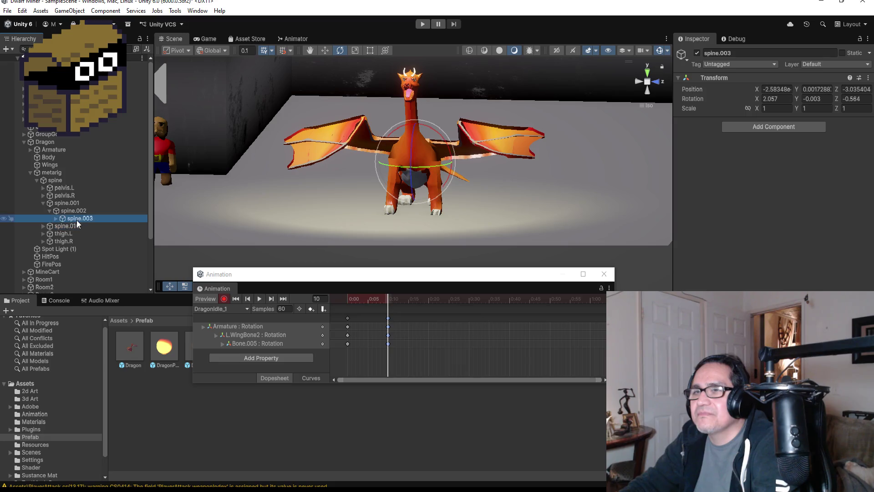
pyautogui.scroll(-2, 458, 162)
pyautogui.click(440, 169)
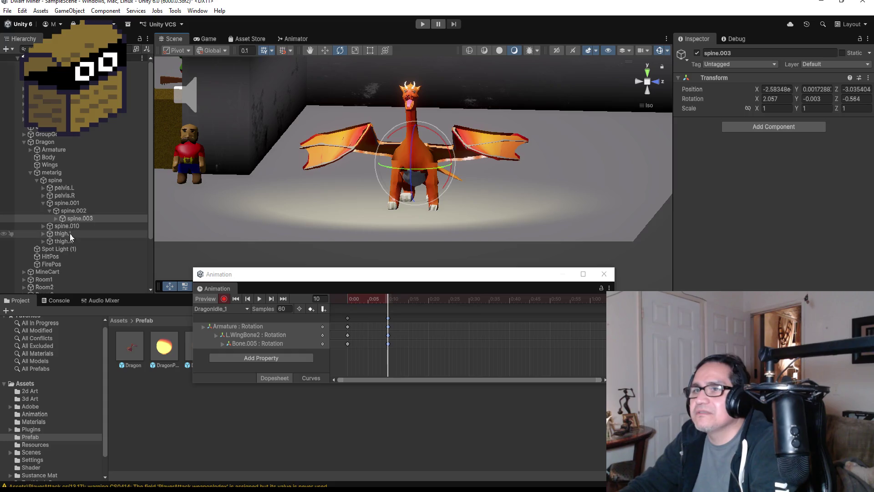
pyautogui.click(56, 219)
pyautogui.click(83, 228)
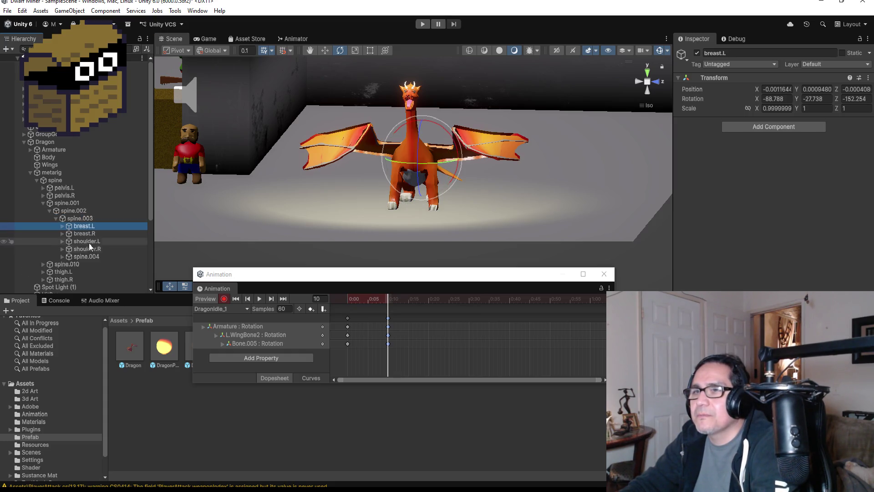
pyautogui.click(87, 256)
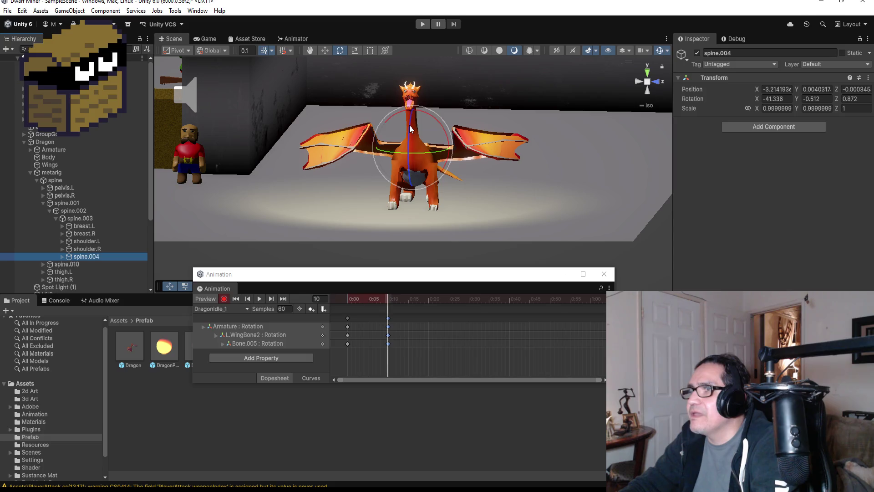
pyautogui.moveTo(410, 128); pyautogui.dragTo(427, 104)
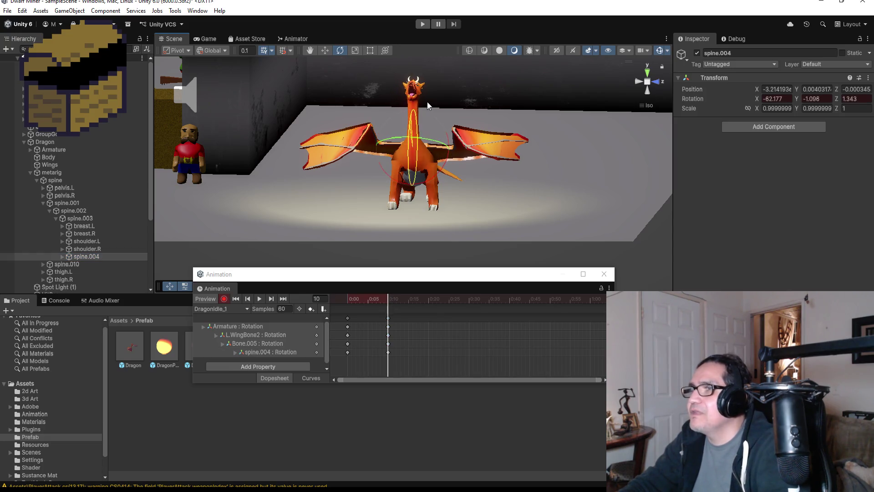
pyautogui.hotkey('ctrl', 'z')
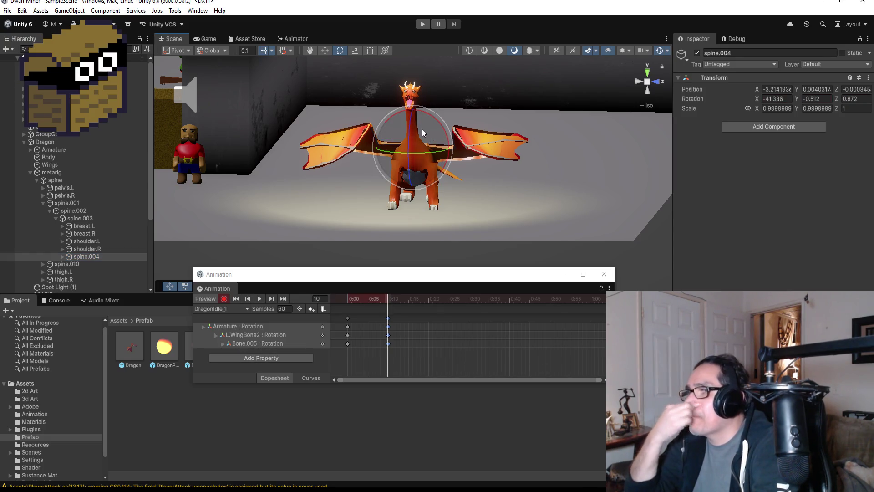
# Select spine.005 and rotate it slightly to tilt the upper neck.
pyautogui.click(62, 256)
pyautogui.click(92, 264)
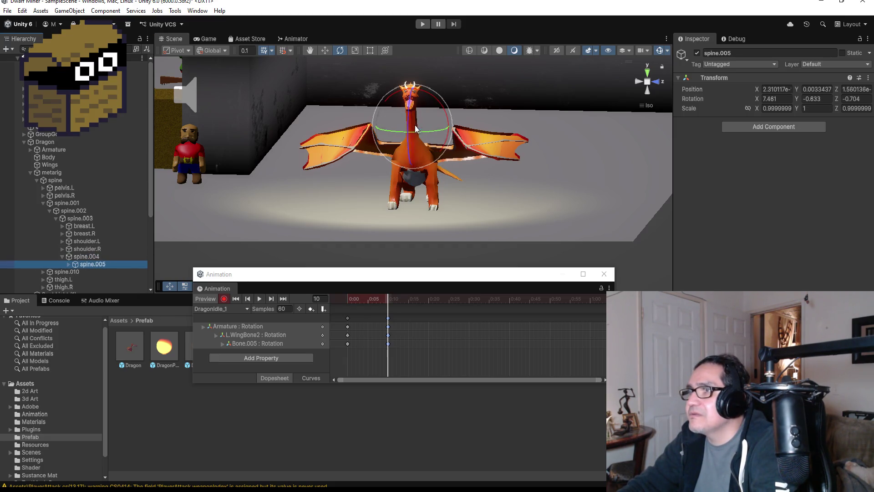
pyautogui.moveTo(415, 129); pyautogui.dragTo(413, 133)
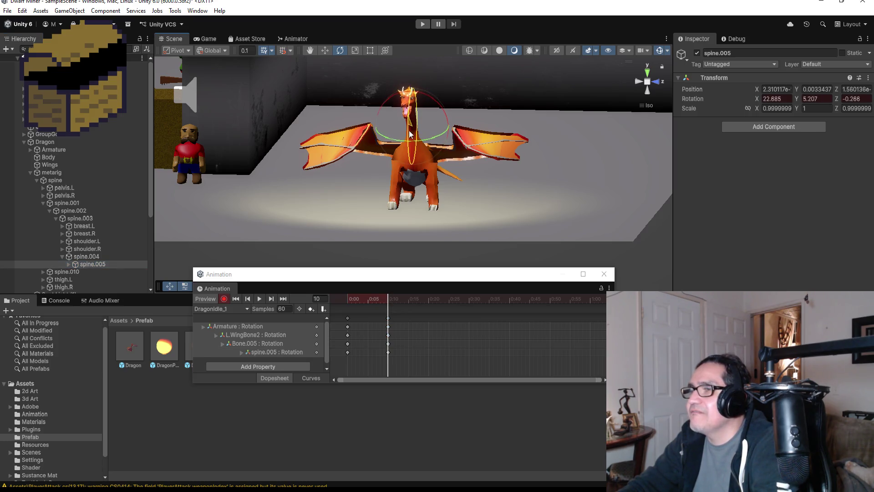
pyautogui.moveTo(561, 150)
pyautogui.mouseDown()
pyautogui.moveTo(447, 129)
pyautogui.moveTo(525, 147)
pyautogui.mouseUp()
pyautogui.scroll(4, 448, 130)
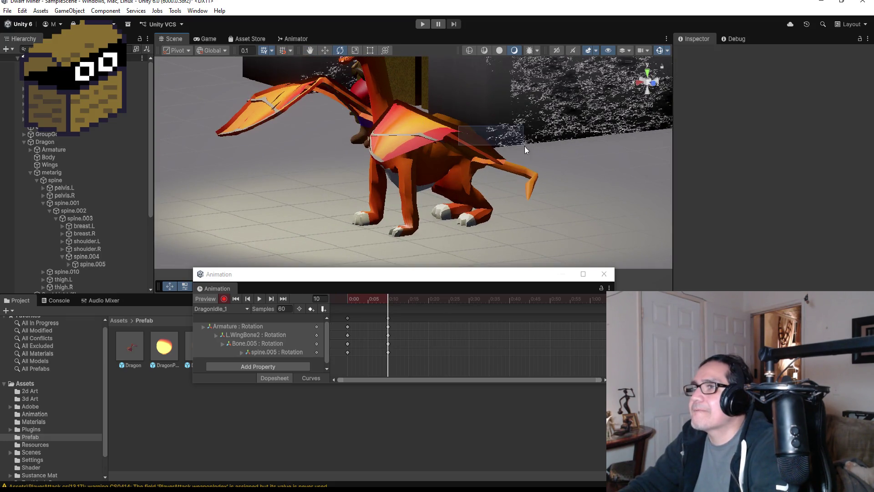
pyautogui.moveTo(482, 122)
pyautogui.mouseDown()
pyautogui.moveTo(544, 139)
pyautogui.moveTo(526, 141)
pyautogui.mouseUp()
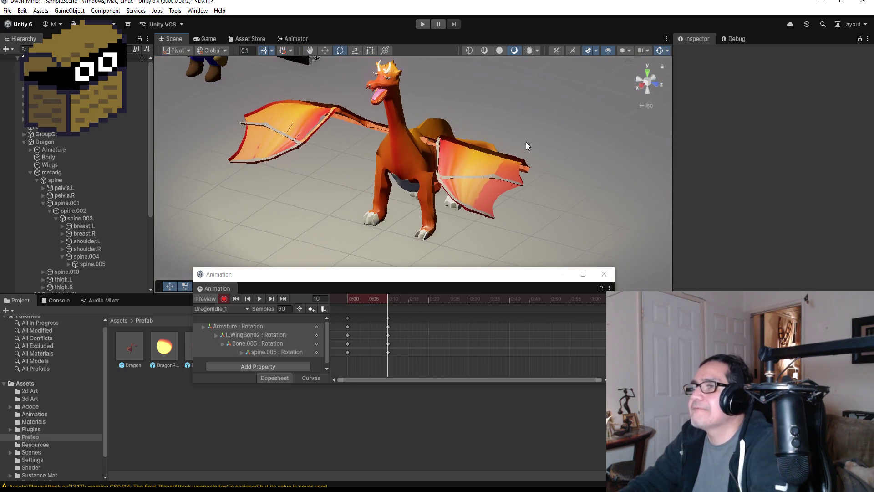
pyautogui.click(69, 264)
pyautogui.click(91, 273)
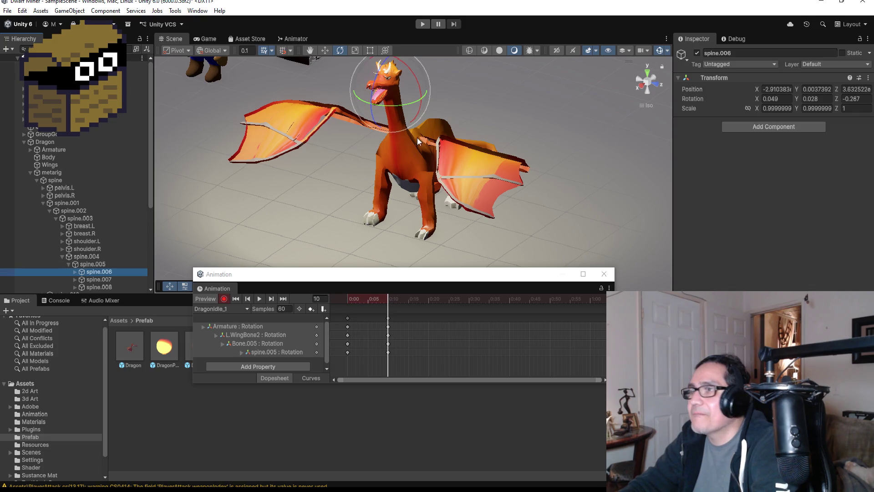
pyautogui.click(383, 103)
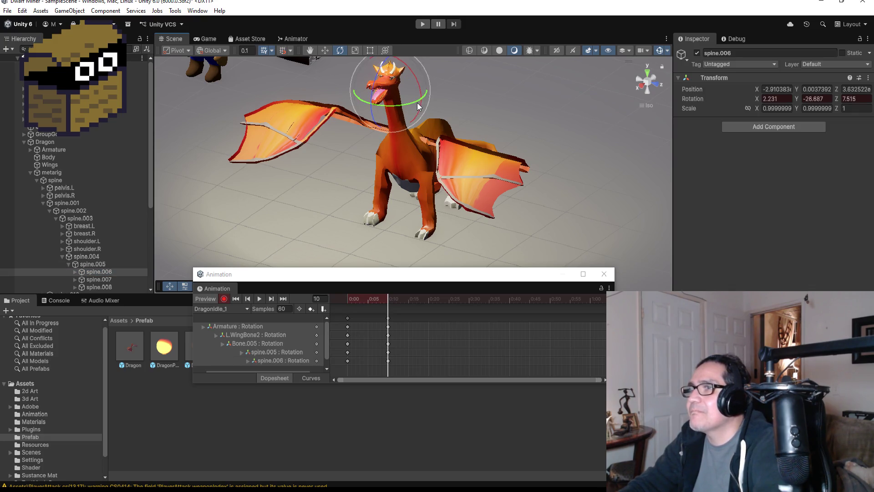
pyautogui.moveTo(484, 109); pyautogui.dragTo(255, 191)
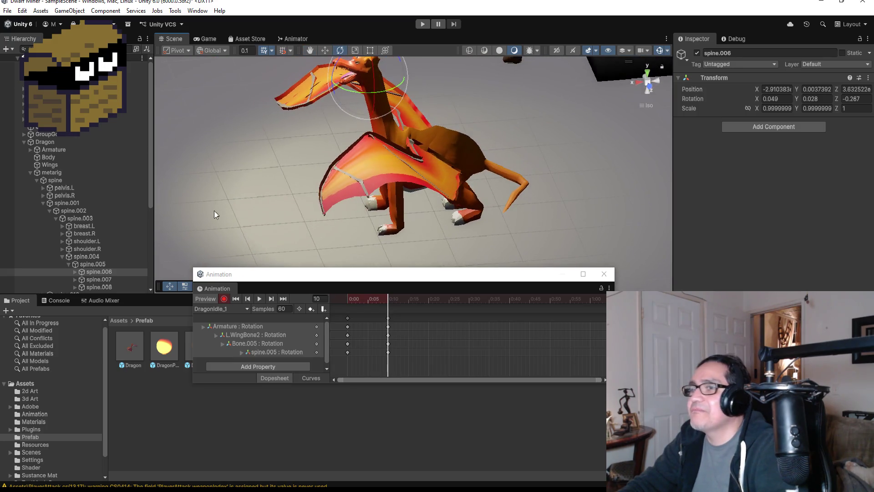
pyautogui.scroll(-5, 87, 255)
pyautogui.click(103, 194)
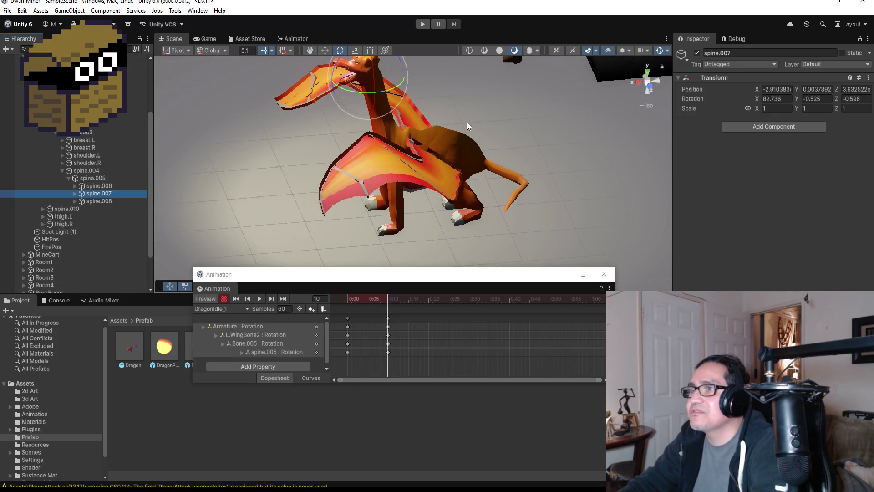
pyautogui.moveTo(350, 85)
pyautogui.mouseDown()
pyautogui.moveTo(332, 84)
pyautogui.moveTo(328, 98)
pyautogui.mouseUp()
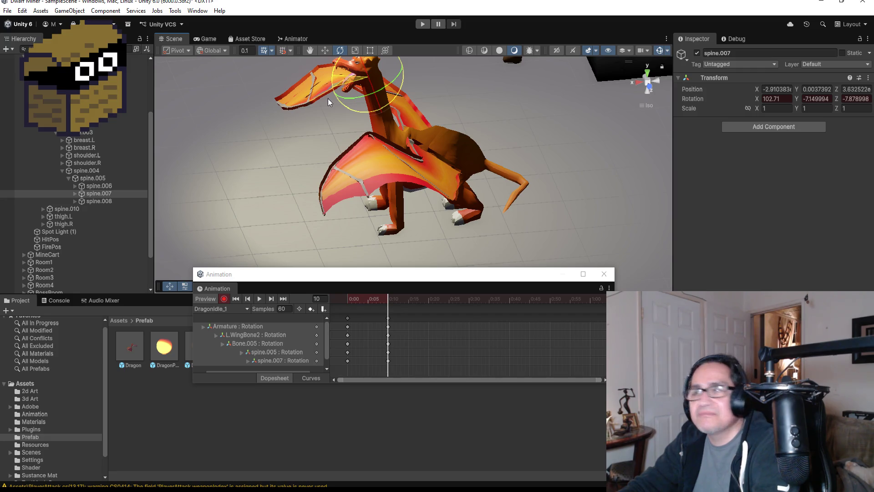
pyautogui.moveTo(368, 146); pyautogui.dragTo(574, 116)
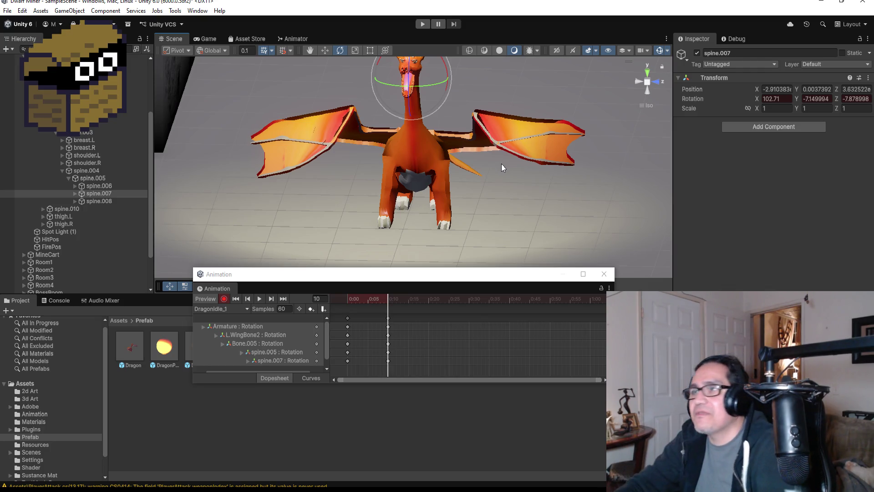
pyautogui.scroll(3, 442, 155)
pyautogui.scroll(-2, 442, 166)
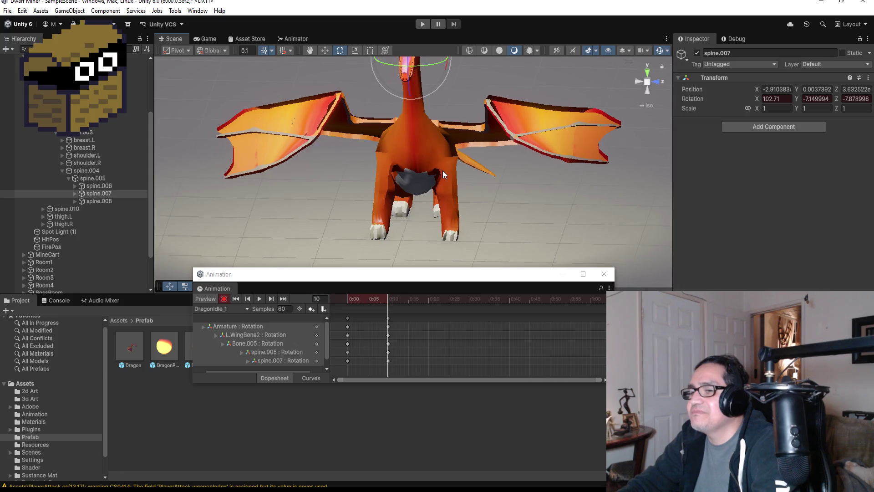
pyautogui.scroll(-2, 443, 170)
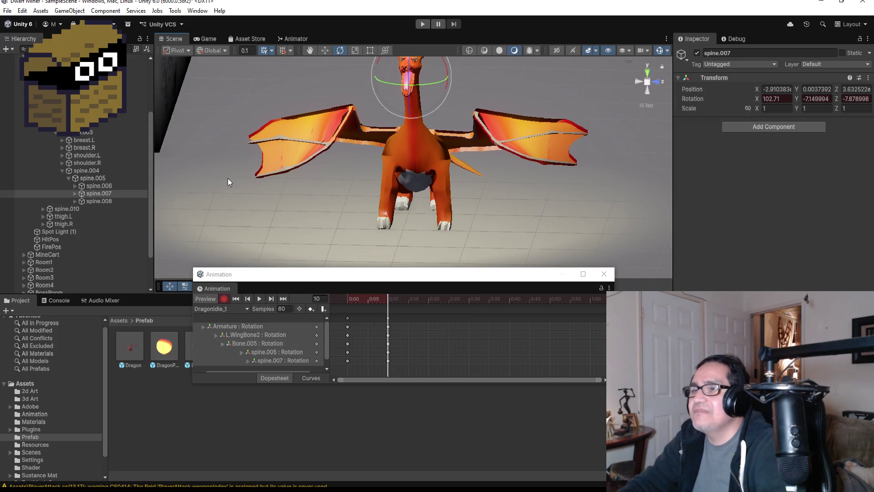
pyautogui.hotkey('ctrl', 'z')
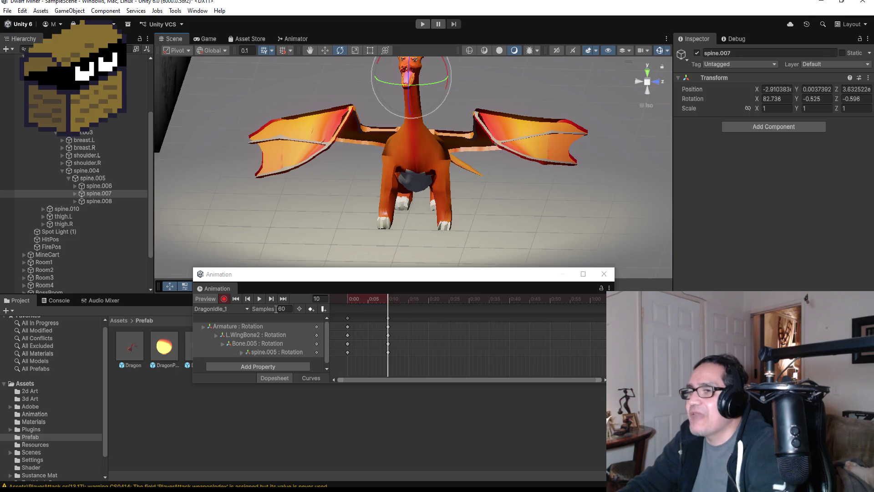
pyautogui.click(61, 170)
pyautogui.click(75, 162)
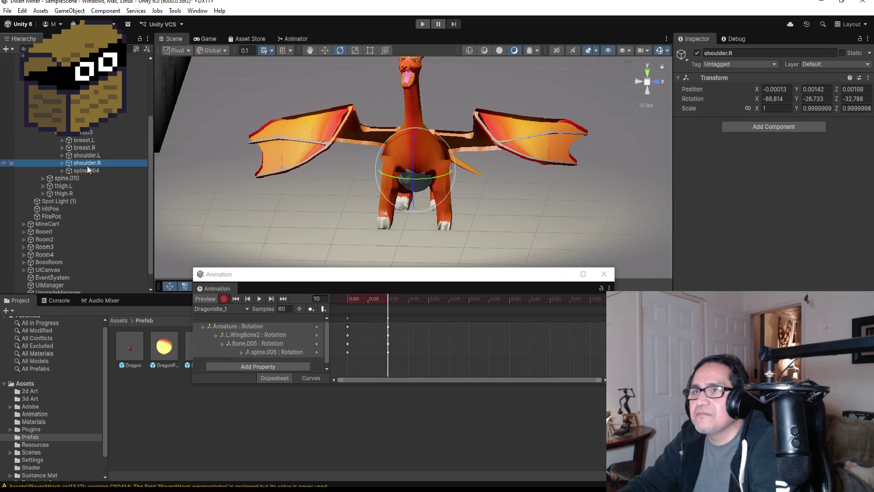
# Expand shoulder.L and rotate upper_arm.L to raise the left wing.
pyautogui.click(61, 155)
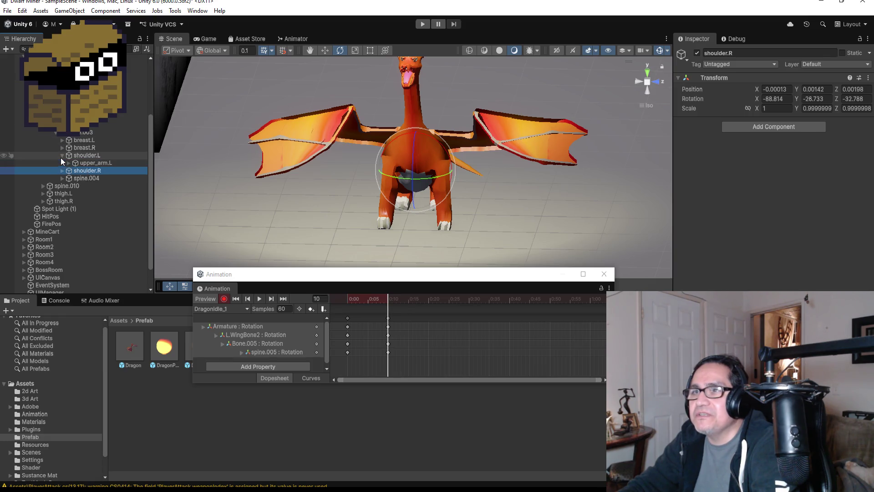
pyautogui.click(87, 164)
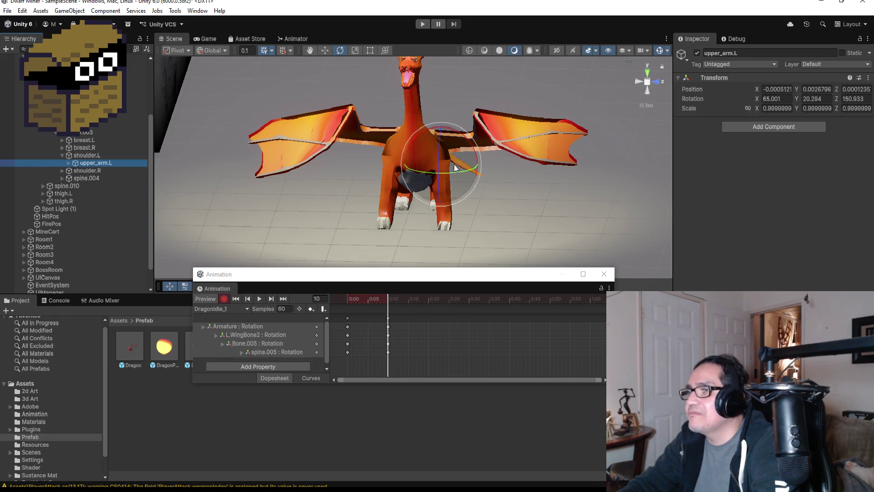
pyautogui.moveTo(436, 167)
pyautogui.mouseDown()
pyautogui.moveTo(439, 126)
pyautogui.moveTo(437, 141)
pyautogui.mouseUp()
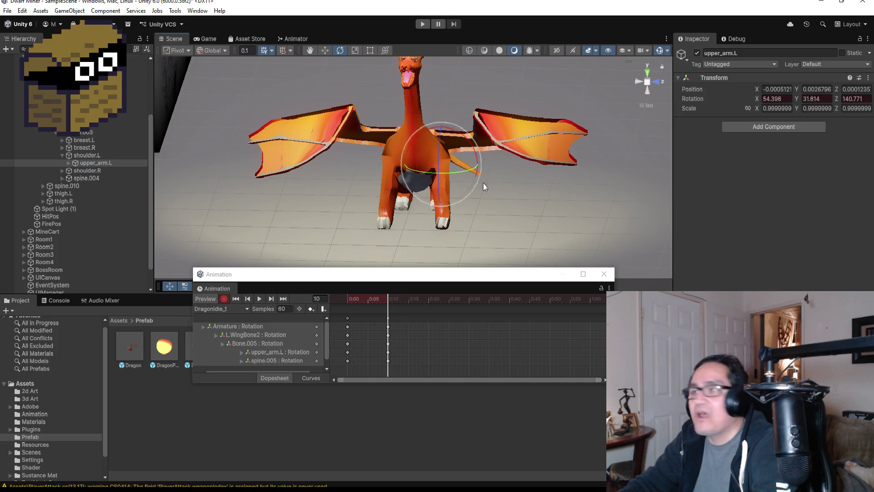
pyautogui.keyDown('alt'); pyautogui.moveTo(552, 203); pyautogui.dragTo(447, 185); pyautogui.keyUp('alt')
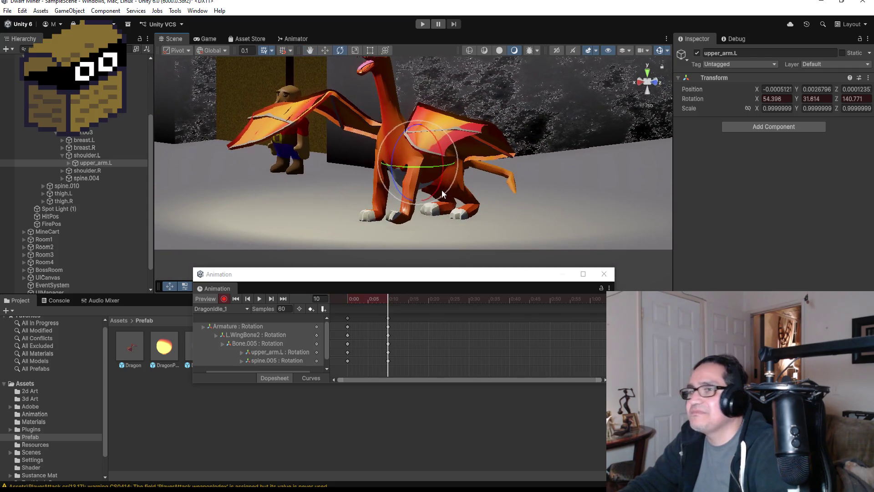
# Rotate forearm.L to bend the left wing, then preview the clip.
pyautogui.click(68, 163)
pyautogui.click(84, 170)
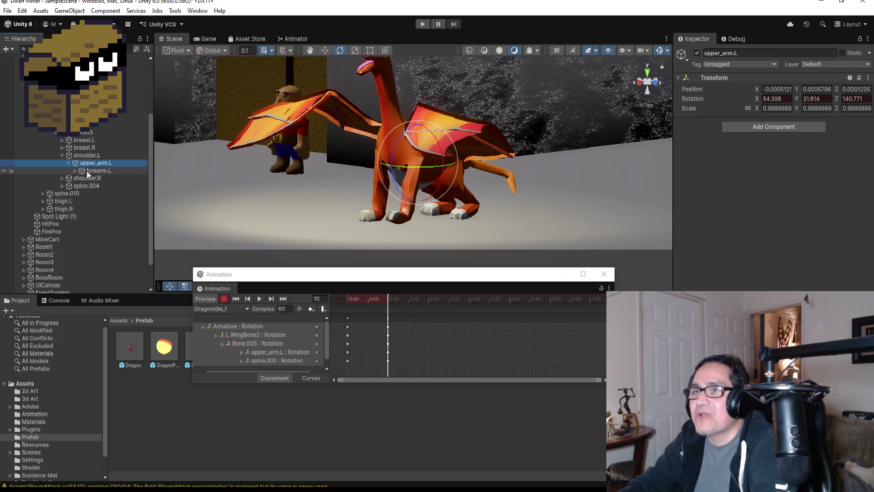
pyautogui.moveTo(391, 173); pyautogui.dragTo(401, 201)
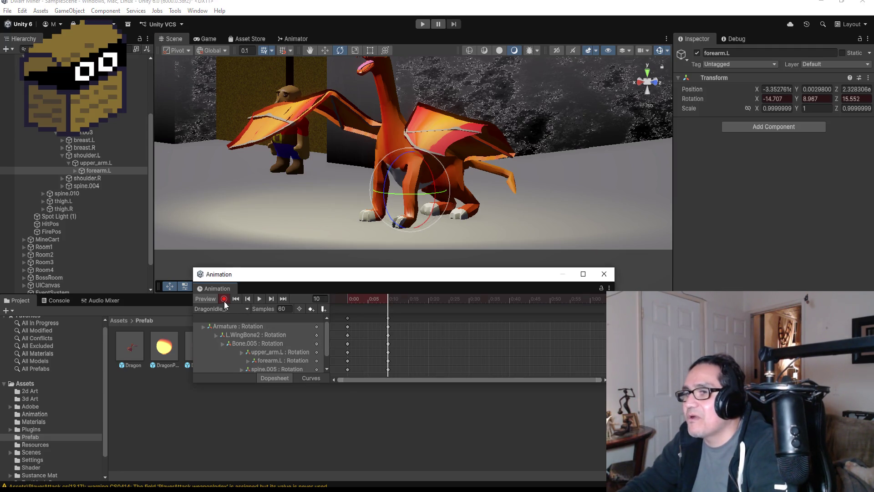
pyautogui.click(259, 300)
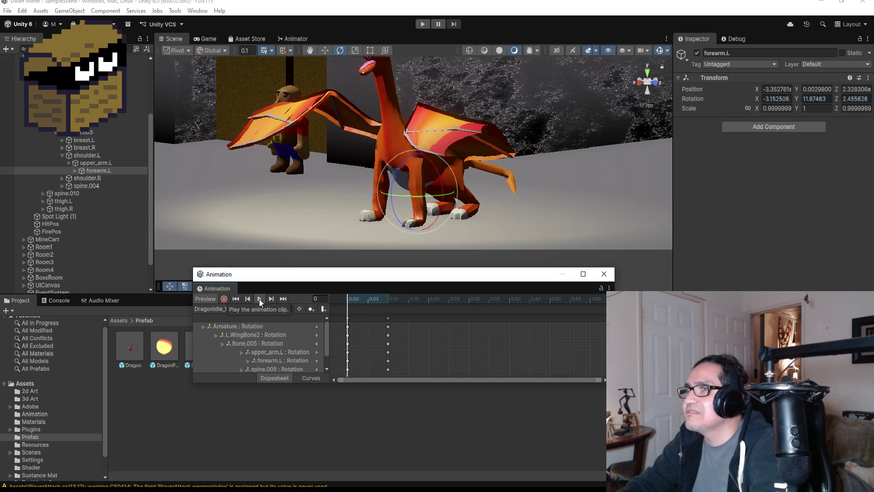
# Delete the 0:10 keys, add a key column at 0:05 and slide it to about 0:13.
pyautogui.moveTo(419, 318); pyautogui.dragTo(380, 370)
pyautogui.press('Delete')
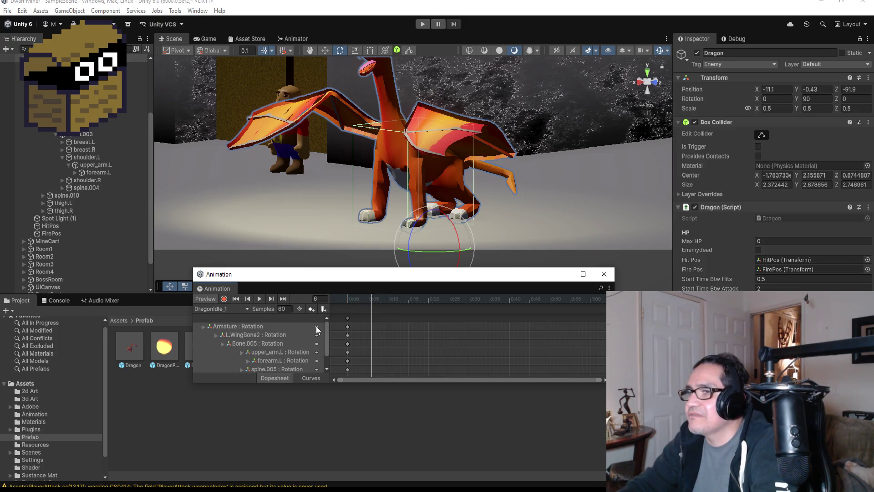
pyautogui.click(236, 299)
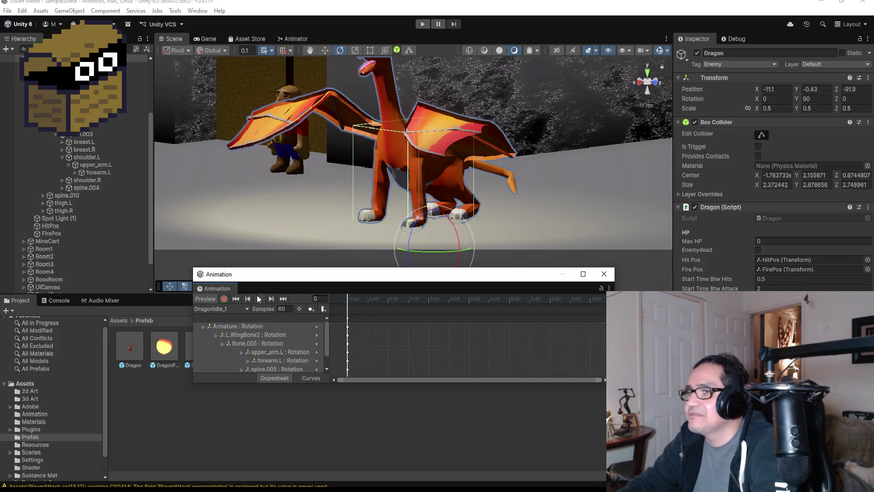
pyautogui.rightClick(384, 317)
pyautogui.click(400, 322)
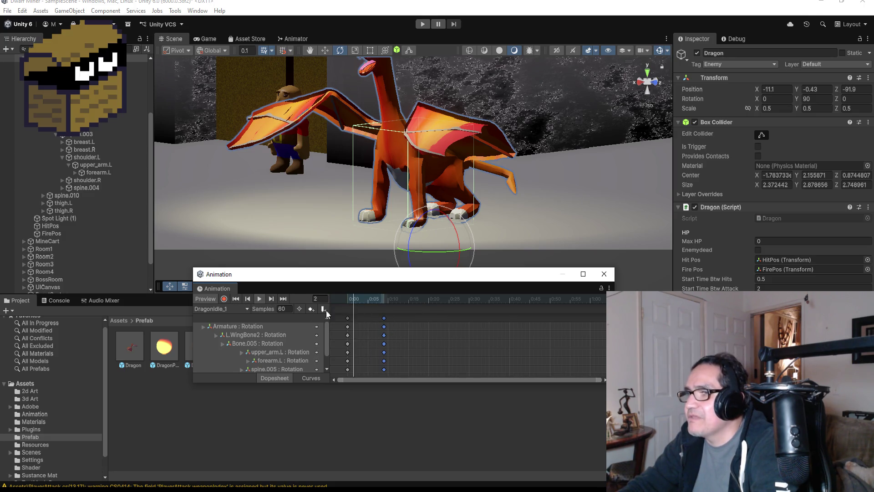
pyautogui.moveTo(384, 318); pyautogui.dragTo(409, 320)
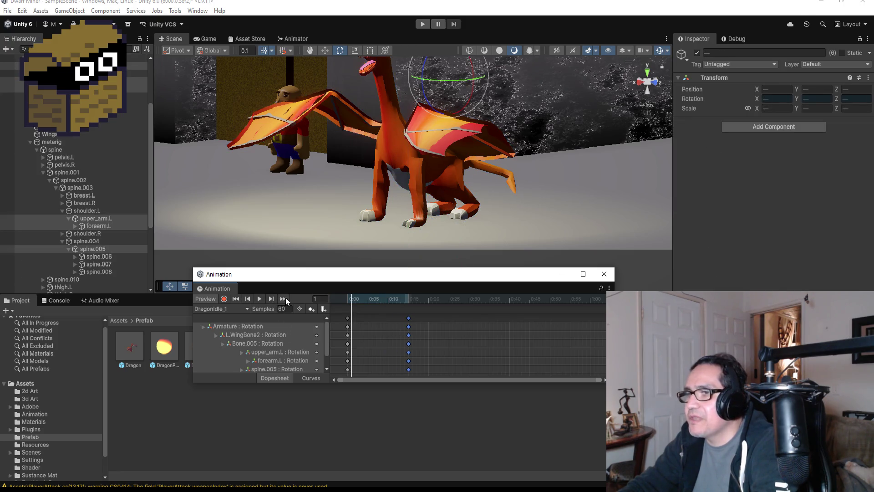
# Record new upper_arm.L and forearm.L rotations for a new wing pose, then preview the clip.
pyautogui.click(224, 298)
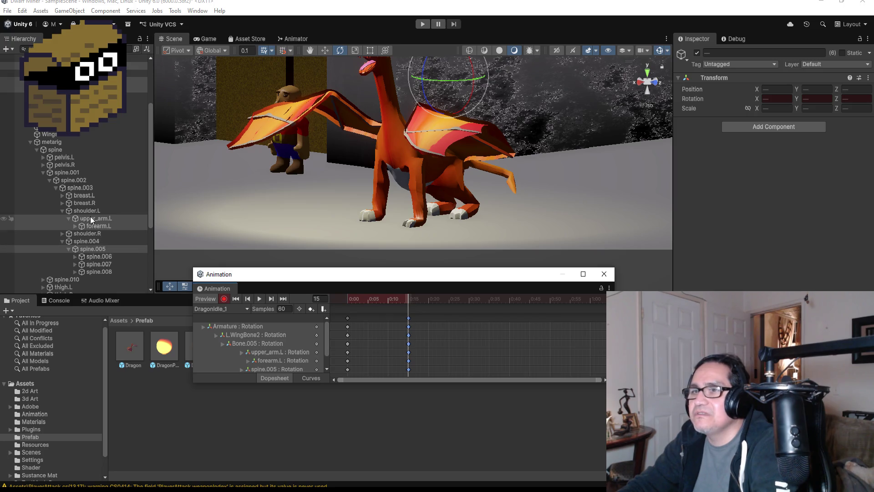
pyautogui.click(110, 226)
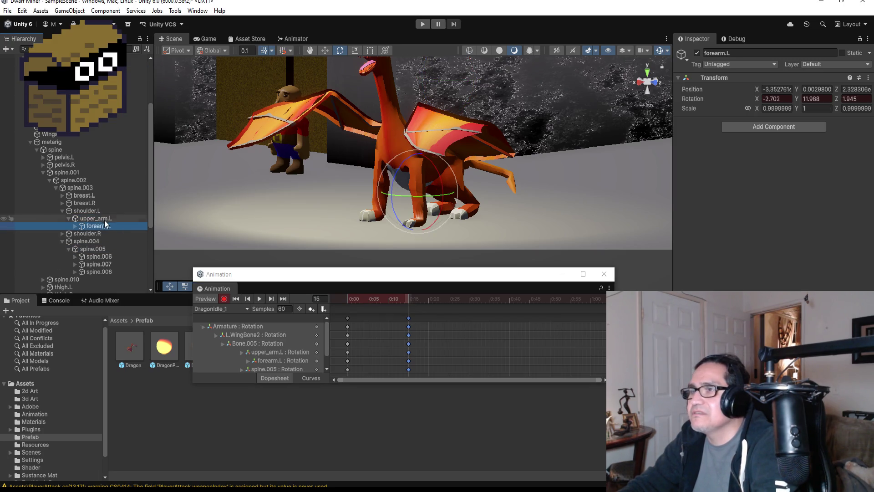
pyautogui.click(105, 219)
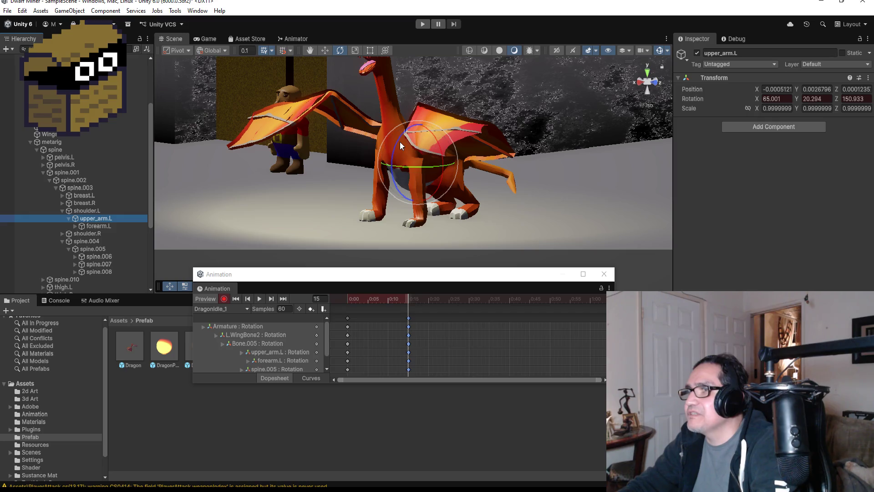
pyautogui.moveTo(400, 141); pyautogui.dragTo(439, 121)
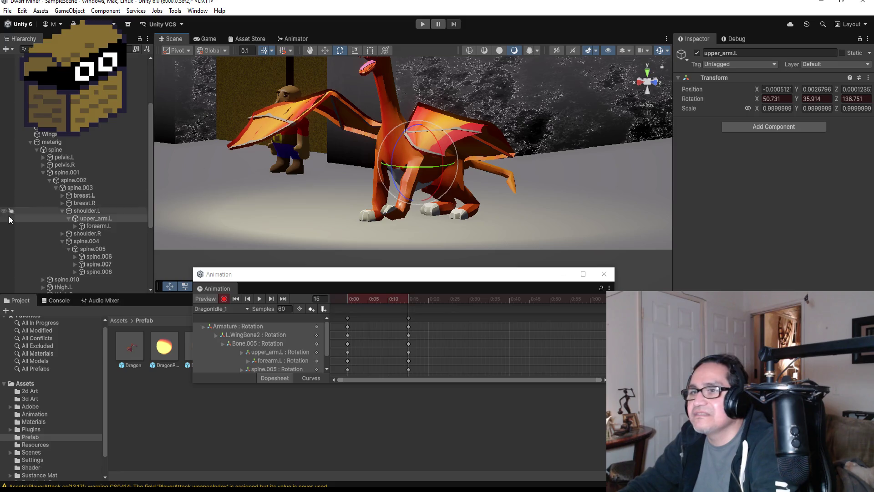
pyautogui.click(10, 226)
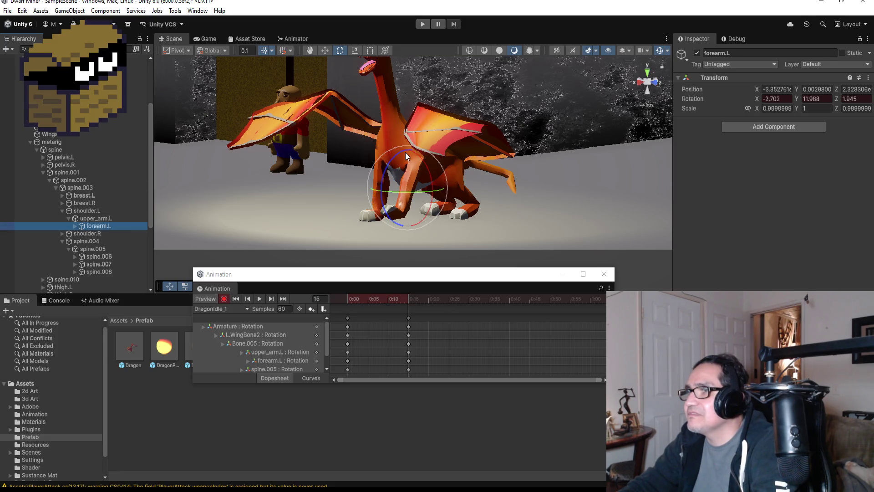
pyautogui.moveTo(405, 152); pyautogui.dragTo(386, 151)
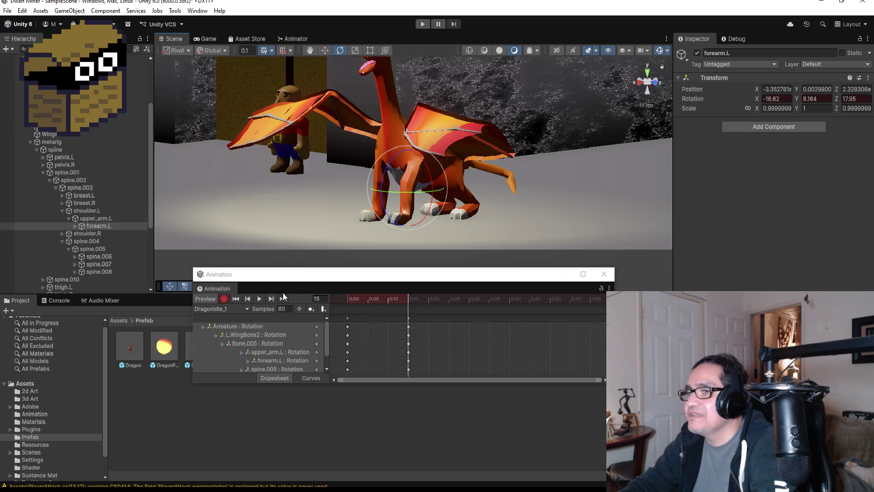
pyautogui.click(224, 298)
pyautogui.click(260, 299)
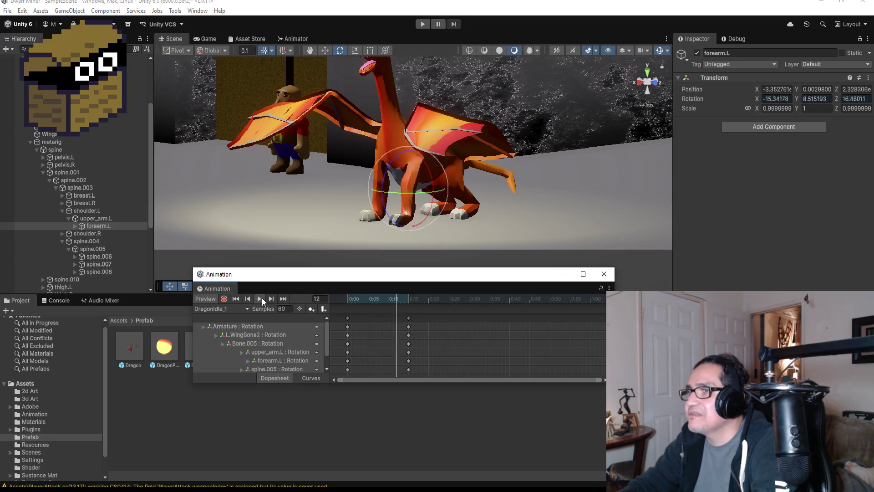
pyautogui.click(259, 299)
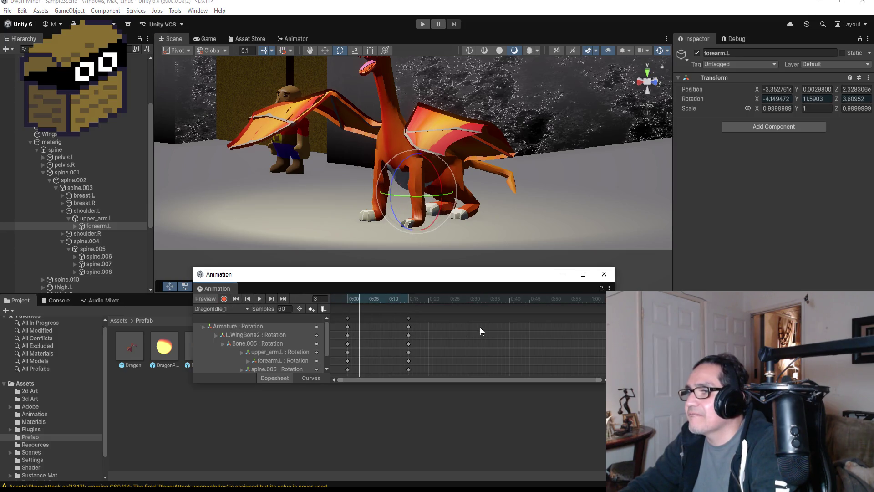
# Add another key column near 0:28.
pyautogui.scroll(-2, 453, 321)
pyautogui.rightClick(450, 316)
pyautogui.click(457, 323)
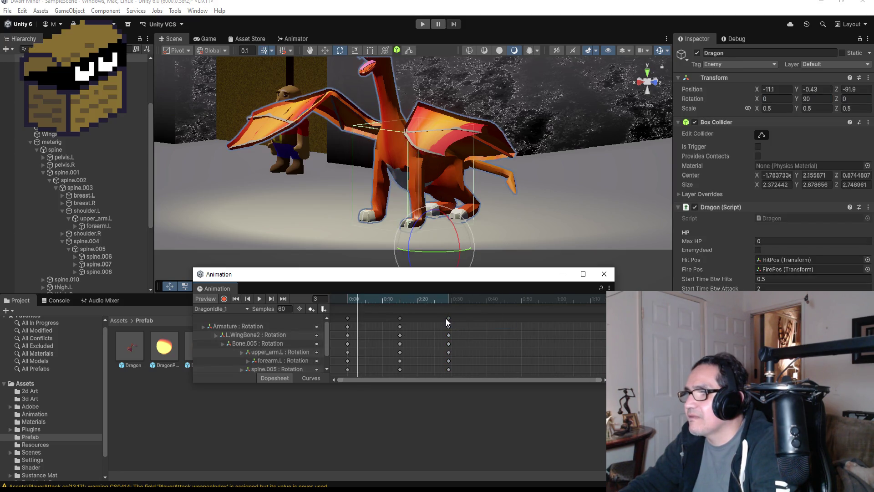
# Move the new key column to 0:30 and record a slight upper_arm.L rotation there.
pyautogui.moveTo(449, 318); pyautogui.dragTo(455, 319)
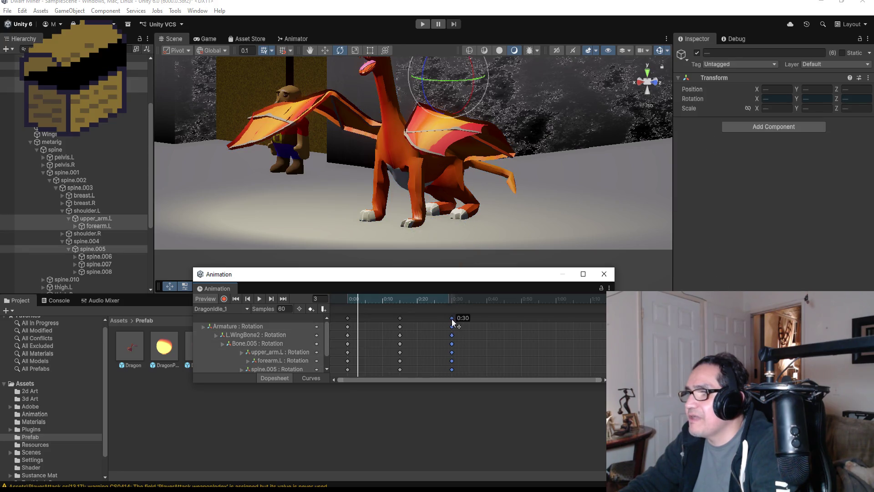
pyautogui.click(286, 297)
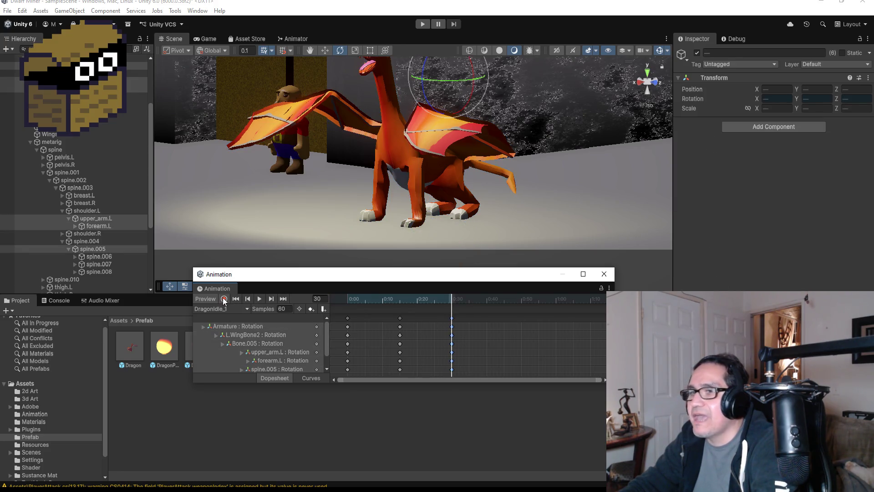
pyautogui.click(224, 300)
pyautogui.click(102, 219)
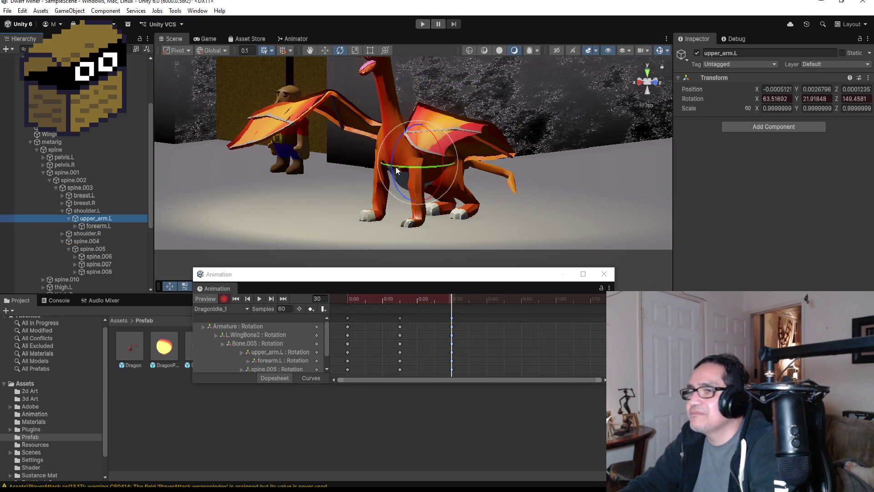
pyautogui.moveTo(394, 143); pyautogui.dragTo(418, 137)
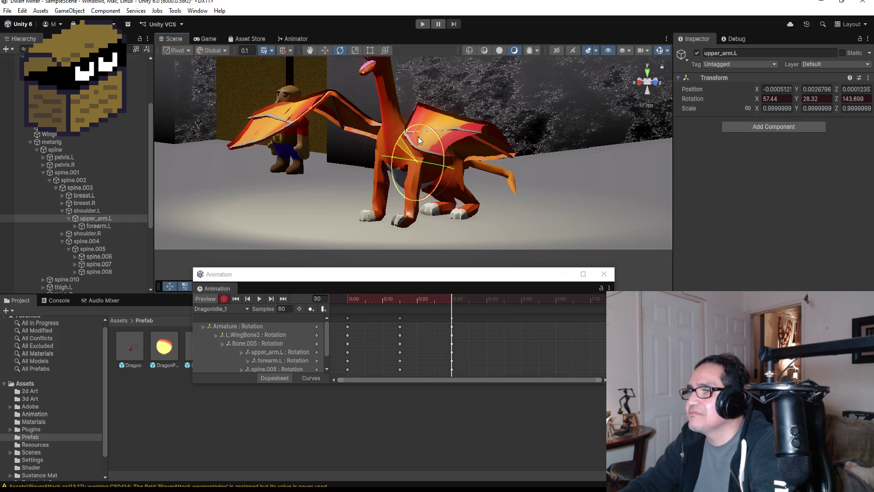
pyautogui.click(223, 300)
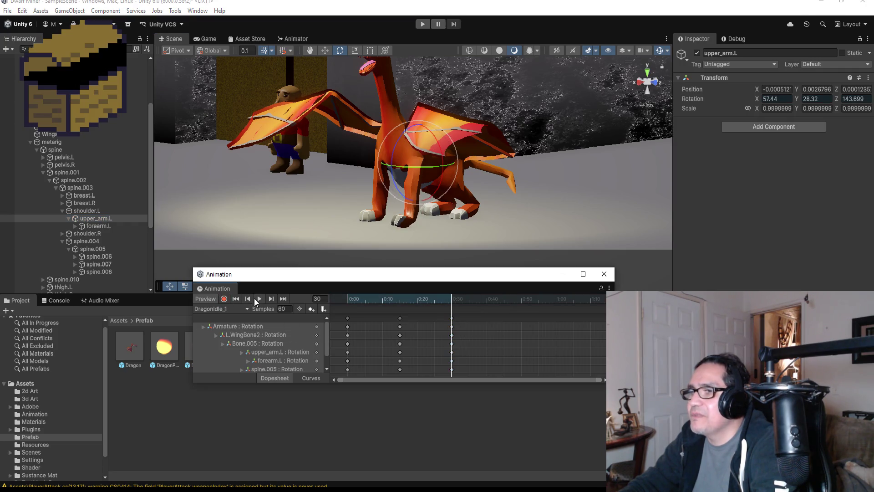
# Preview the wing flap from the front, then select the key column near 0:27.
pyautogui.click(264, 298)
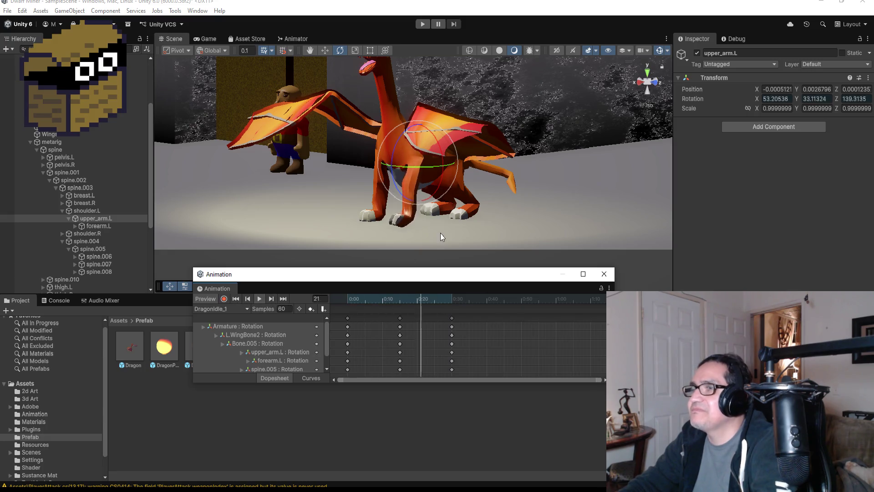
pyautogui.scroll(-2, 441, 233)
pyautogui.moveTo(482, 198)
pyautogui.keyDown('alt'); pyautogui.mouseDown()
pyautogui.moveTo(596, 169)
pyautogui.moveTo(480, 194)
pyautogui.mouseUp(); pyautogui.keyUp('alt')
pyautogui.scroll(5, 427, 187)
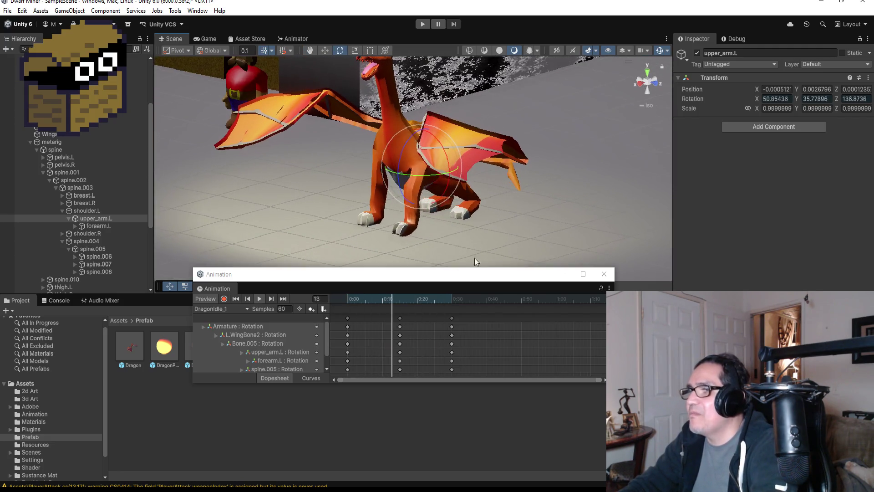
pyautogui.click(259, 300)
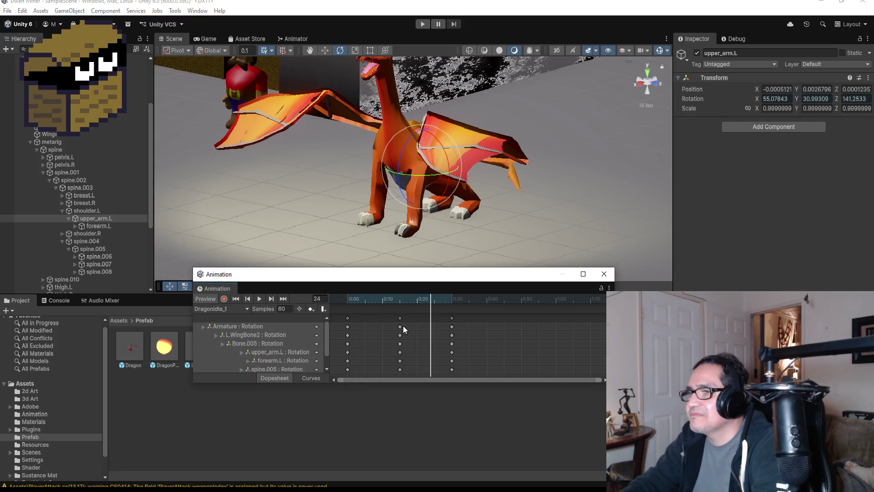
pyautogui.click(453, 318)
# Add a key column, slide it to 0:45, put the playhead at frame 45, and arm recording.
pyautogui.scroll(-3, 471, 319)
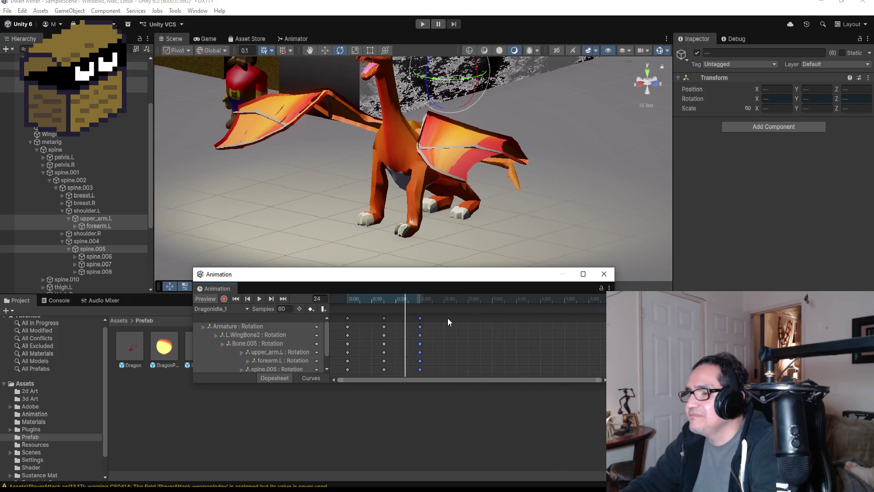
pyautogui.rightClick(452, 318)
pyautogui.click(470, 324)
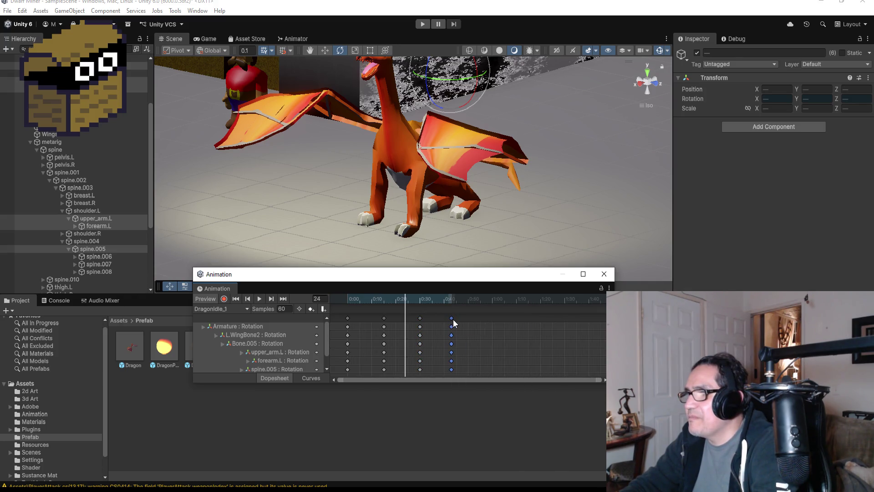
pyautogui.moveTo(470, 321); pyautogui.dragTo(457, 320)
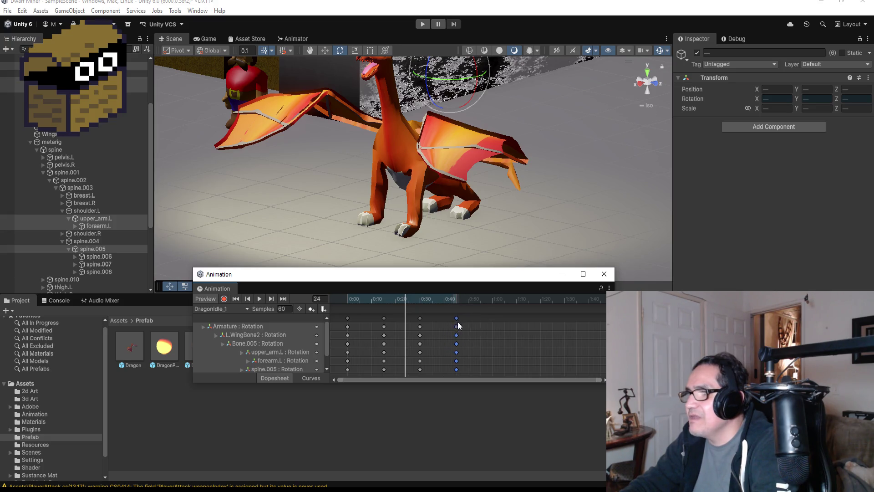
pyautogui.click(283, 299)
pyautogui.click(225, 297)
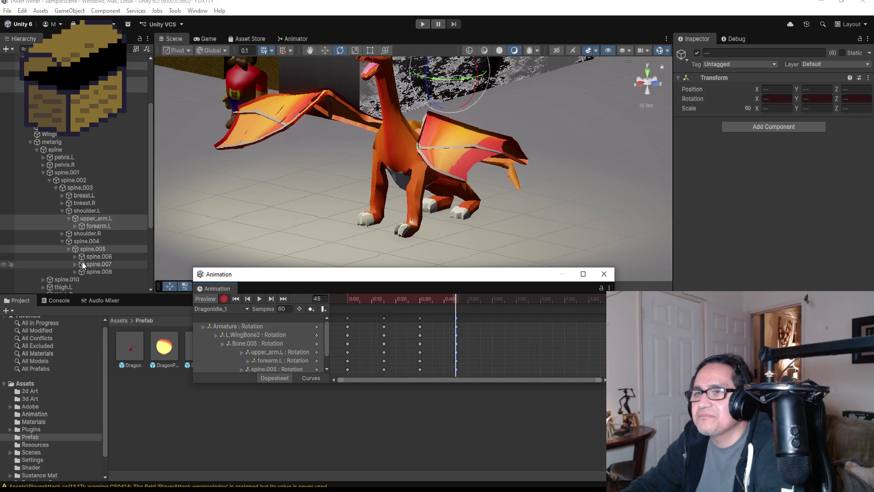
# Rotate upper_arm.R and forearm.R to pose the right wing, then stop recording.
pyautogui.click(62, 233)
pyautogui.click(118, 241)
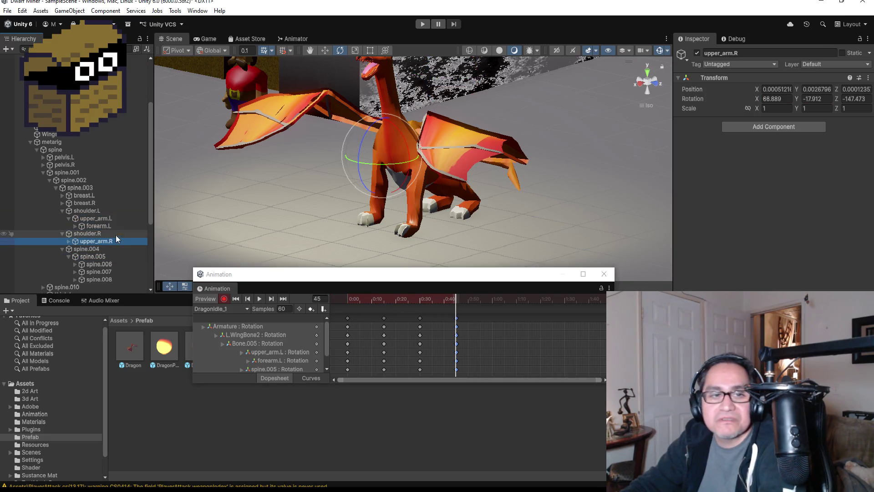
pyautogui.click(68, 241)
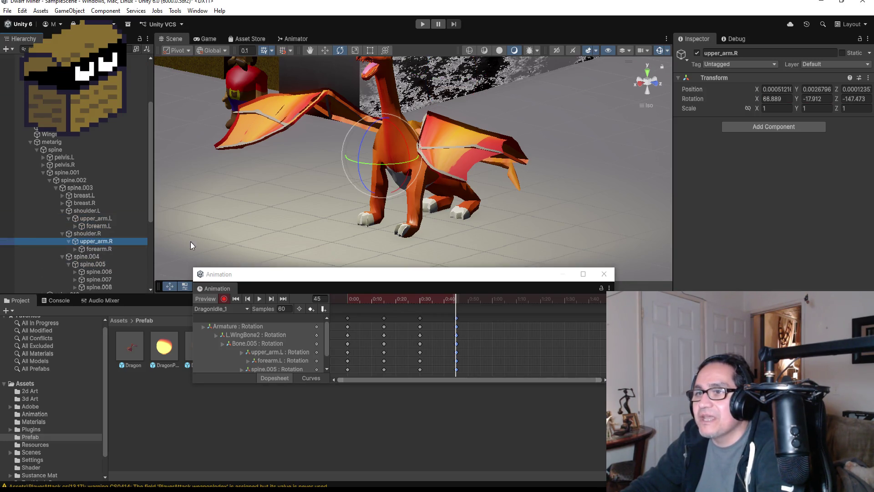
pyautogui.moveTo(363, 133)
pyautogui.mouseDown()
pyautogui.moveTo(394, 115)
pyautogui.moveTo(386, 134)
pyautogui.mouseUp()
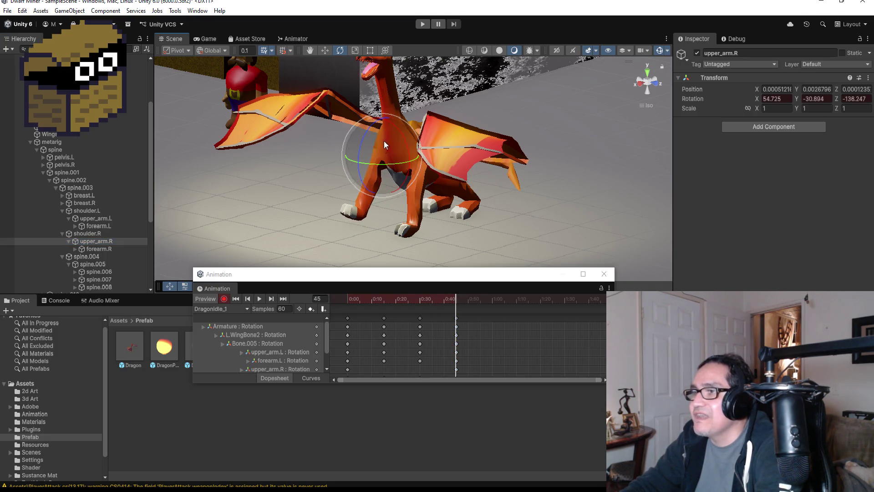
pyautogui.click(94, 249)
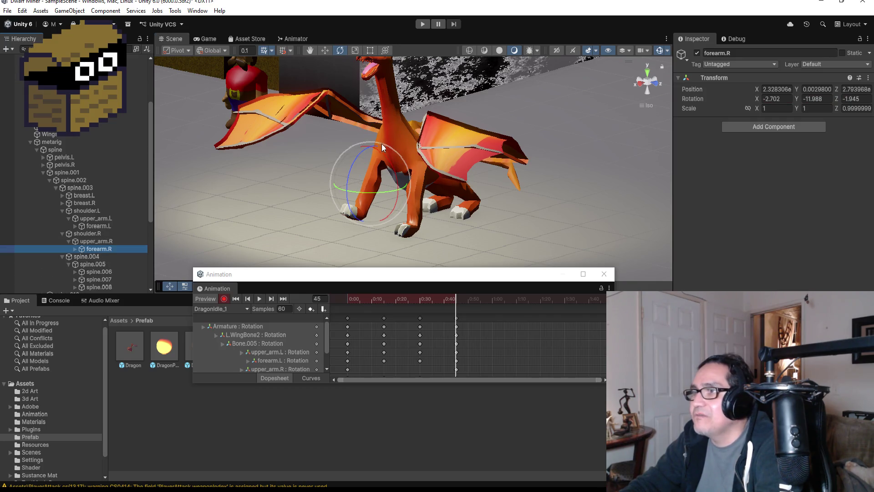
pyautogui.moveTo(370, 149); pyautogui.dragTo(350, 178)
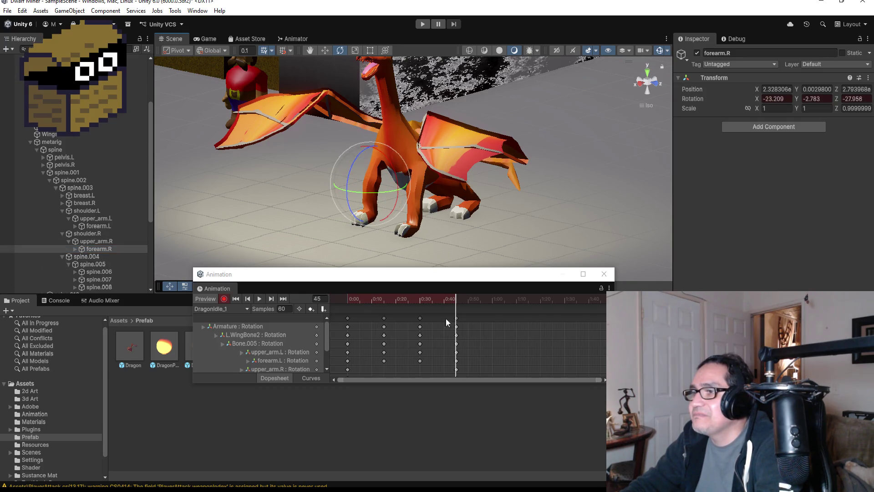
pyautogui.click(225, 301)
# Preview the clip, shift upper_arm.R's first key from 0:00 to 0:30, and replay to check the offset.
pyautogui.click(257, 299)
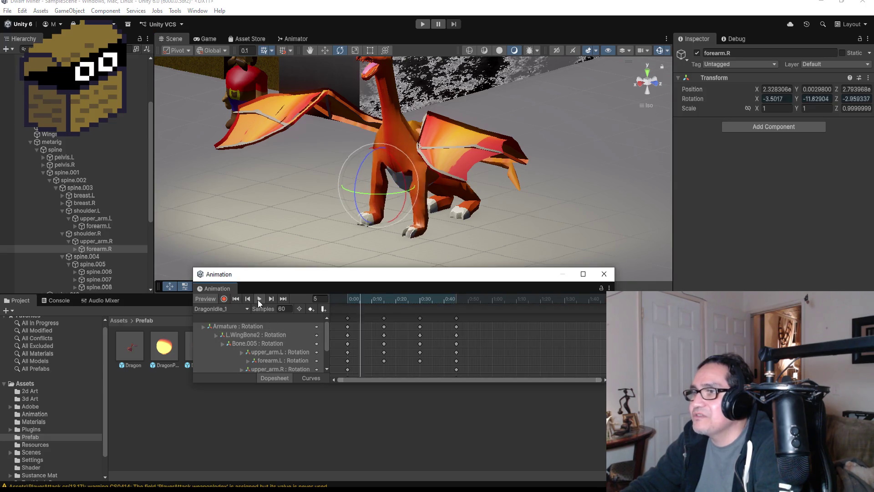
pyautogui.moveTo(318, 214)
pyautogui.mouseDown()
pyautogui.moveTo(591, 209)
pyautogui.moveTo(482, 201)
pyautogui.mouseUp()
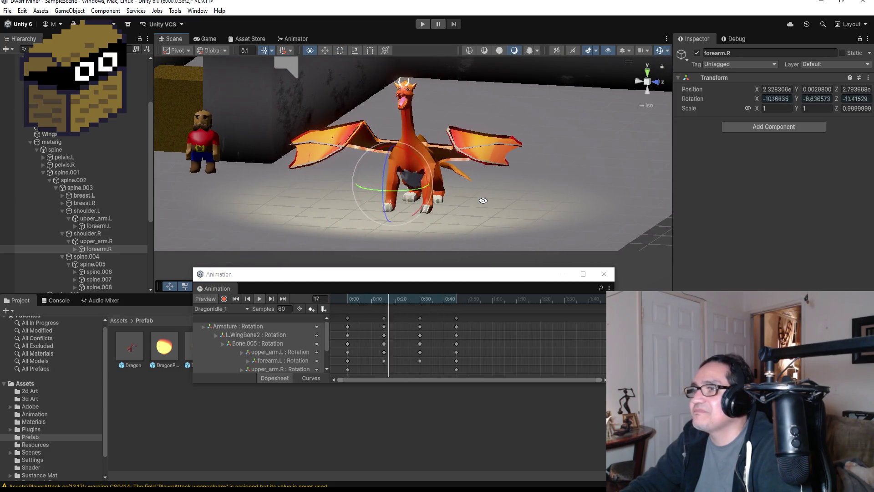
pyautogui.scroll(1, 465, 198)
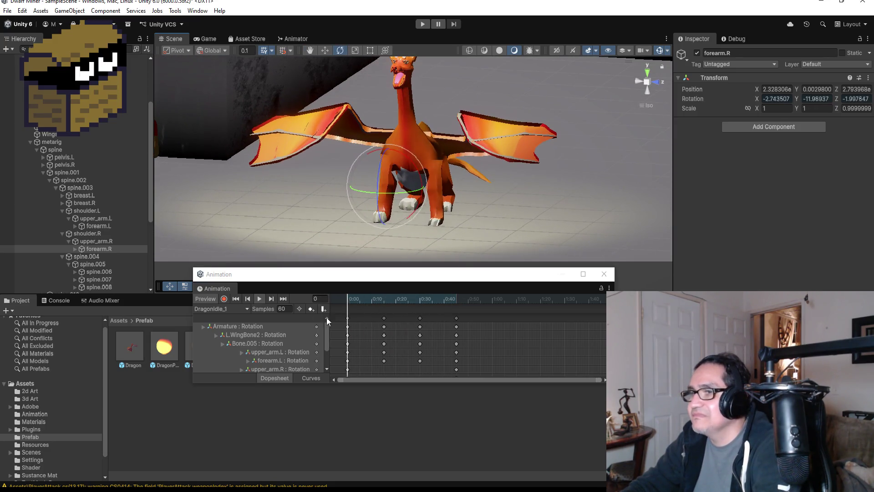
pyautogui.click(258, 299)
pyautogui.scroll(-1, 378, 367)
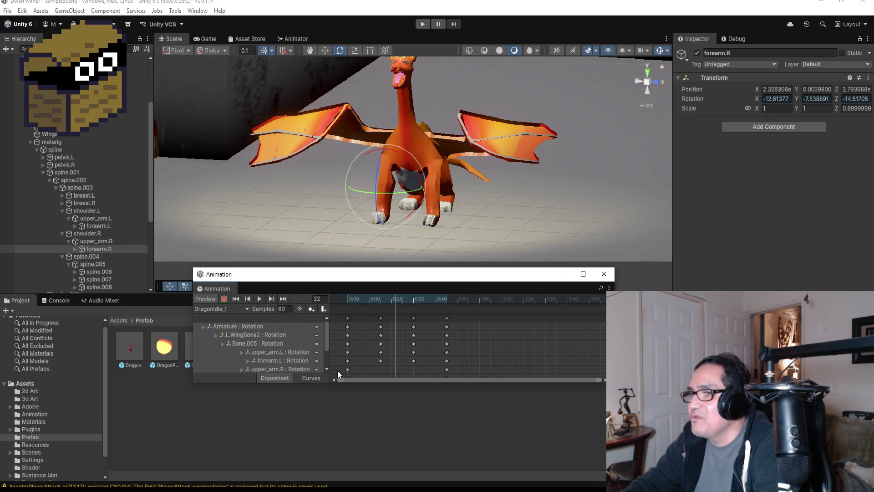
pyautogui.moveTo(347, 370); pyautogui.dragTo(414, 372)
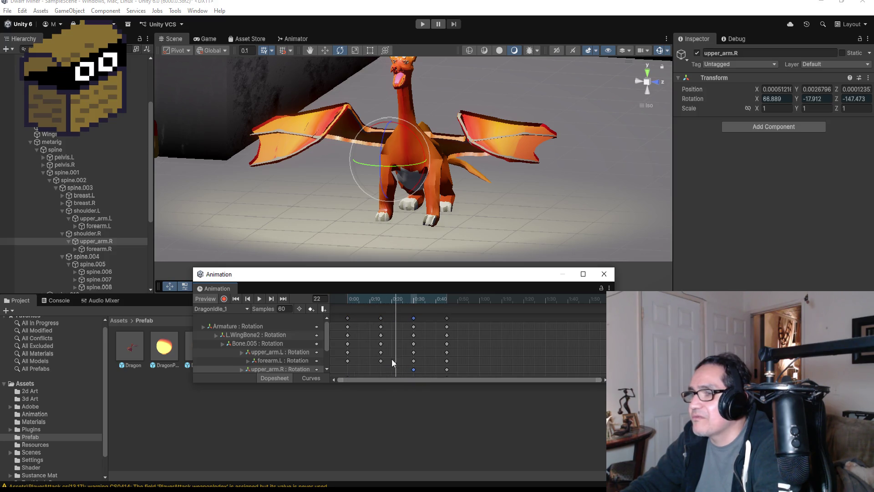
pyautogui.click(259, 299)
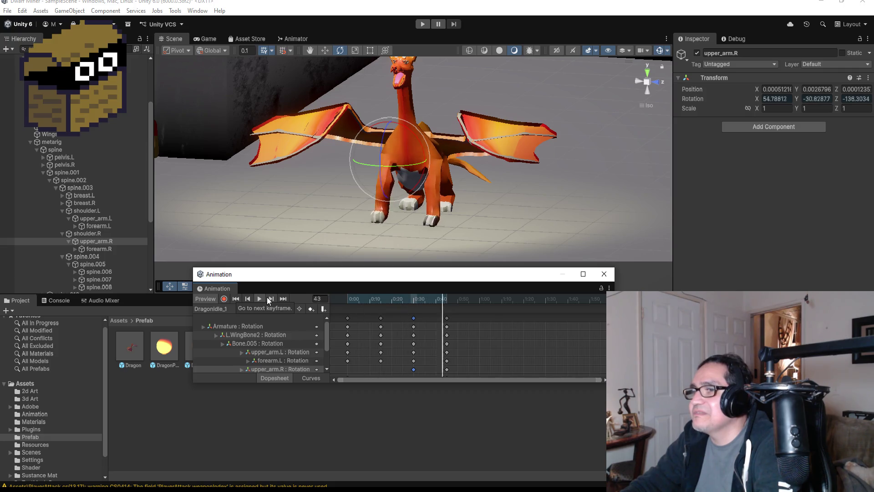
pyautogui.click(258, 297)
# Duplicate the 0:45 wing-bone keys into a new column at 1:00.
pyautogui.click(471, 322)
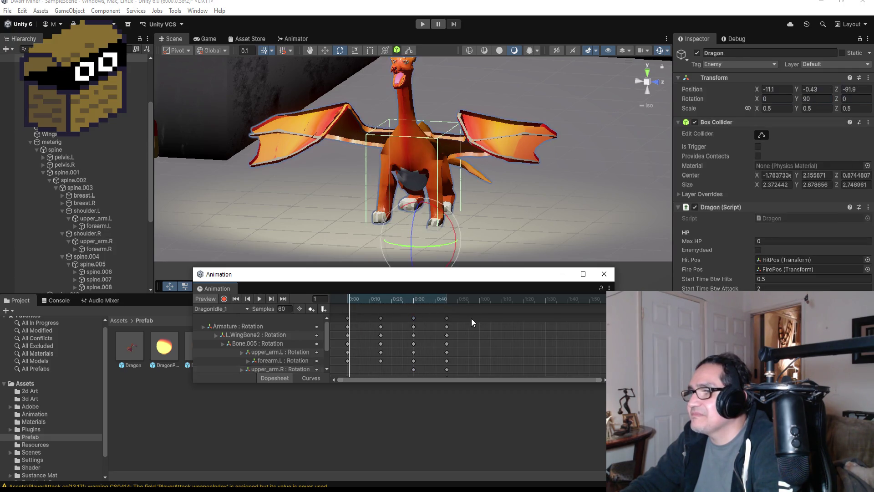
pyautogui.rightClick(471, 321)
pyautogui.click(283, 298)
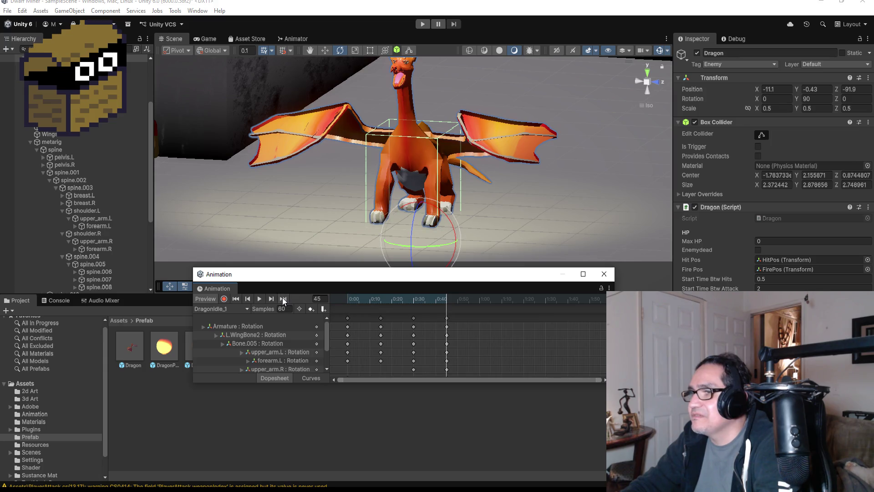
pyautogui.click(447, 319)
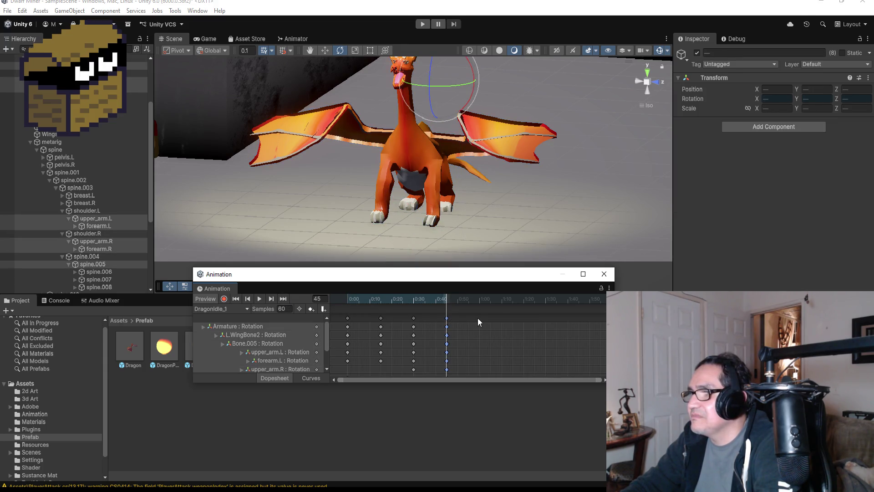
pyautogui.rightClick(477, 318)
pyautogui.click(481, 324)
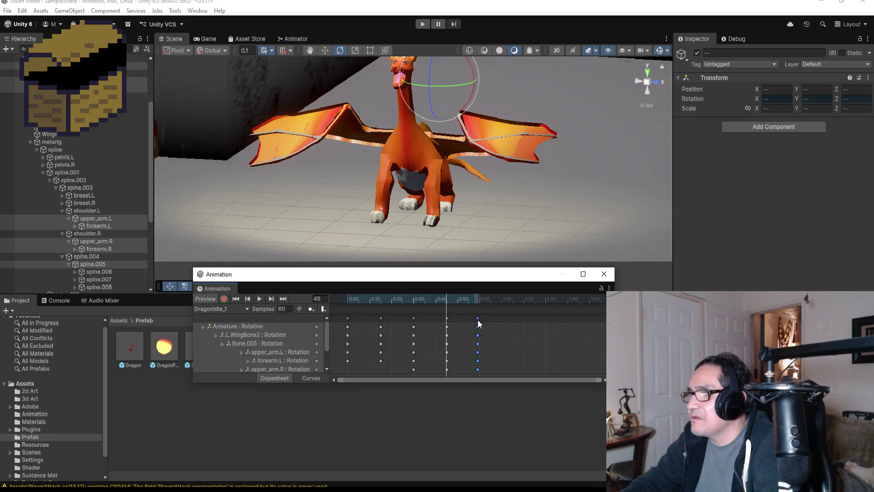
pyautogui.click(284, 299)
# With Record on, rotate forearm.R into a new wing pose at frame 60.
pyautogui.click(226, 299)
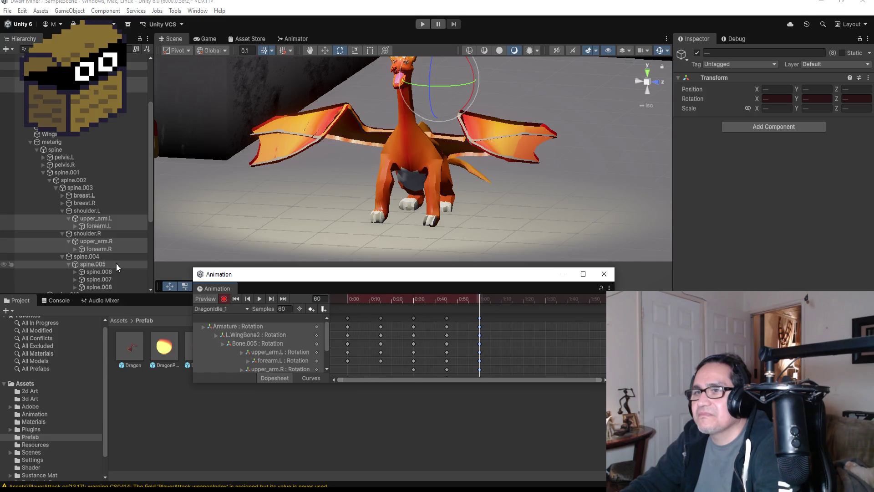
pyautogui.click(100, 227)
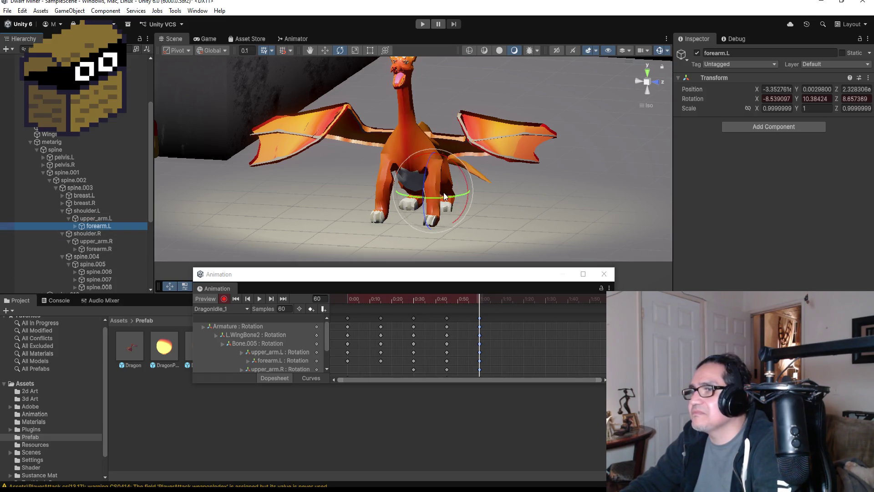
pyautogui.click(99, 249)
pyautogui.moveTo(362, 208)
pyautogui.mouseDown()
pyautogui.moveTo(646, 197)
pyautogui.moveTo(629, 197)
pyautogui.moveTo(635, 196)
pyautogui.mouseUp()
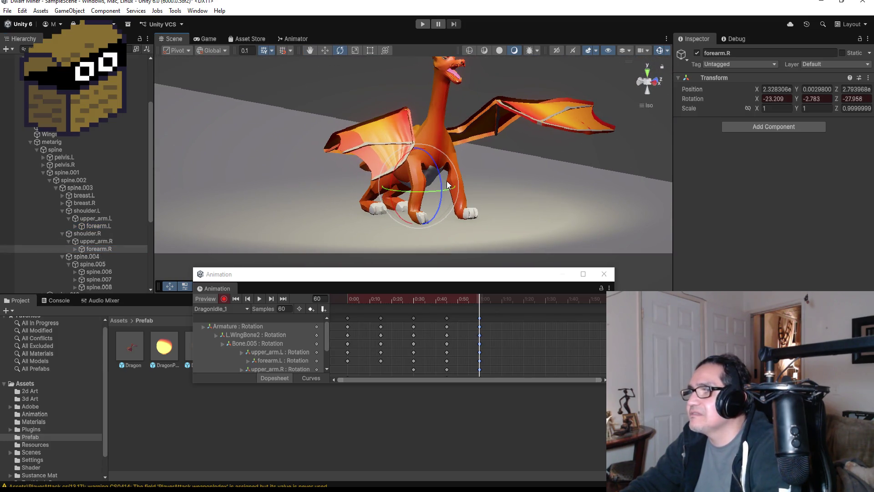
pyautogui.moveTo(447, 184); pyautogui.dragTo(446, 141)
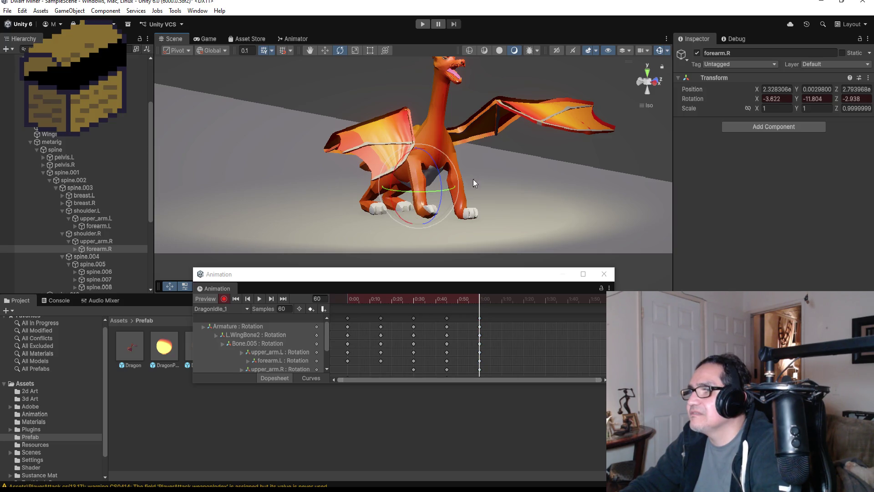
pyautogui.click(224, 299)
# Preview the full DragonIdle_1 wing-flap loop from a head-on view.
pyautogui.click(258, 299)
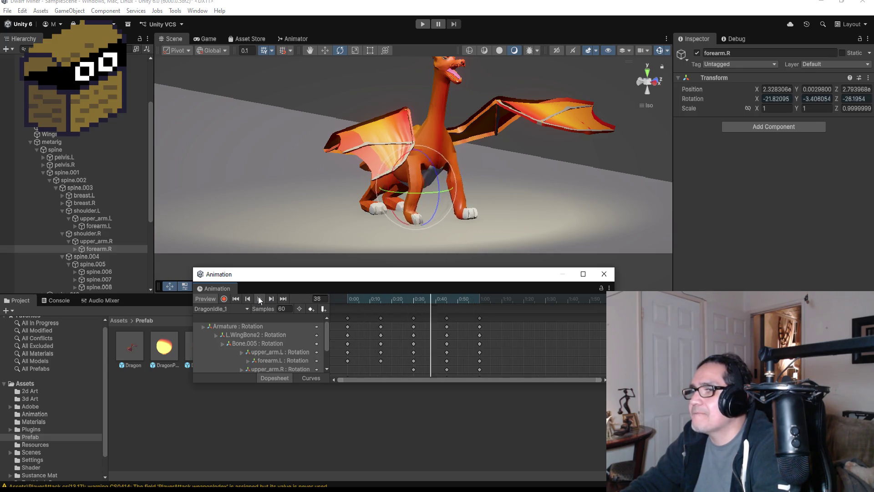
pyautogui.click(258, 299)
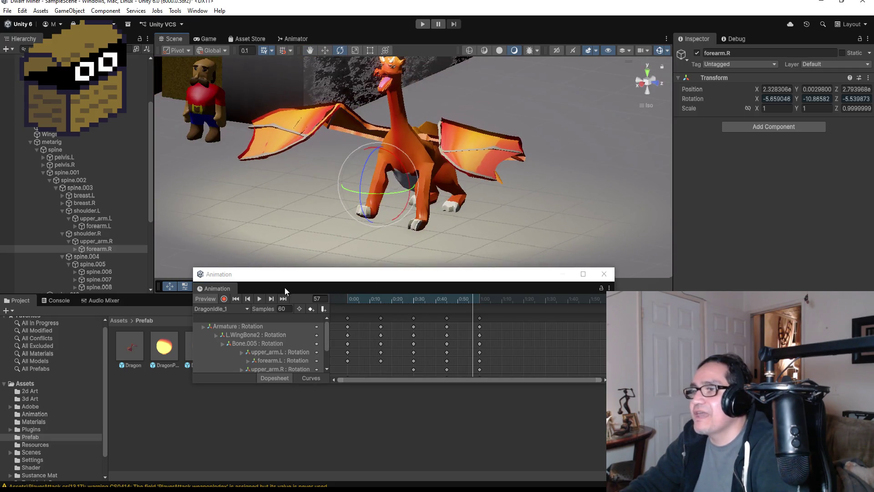
pyautogui.click(261, 299)
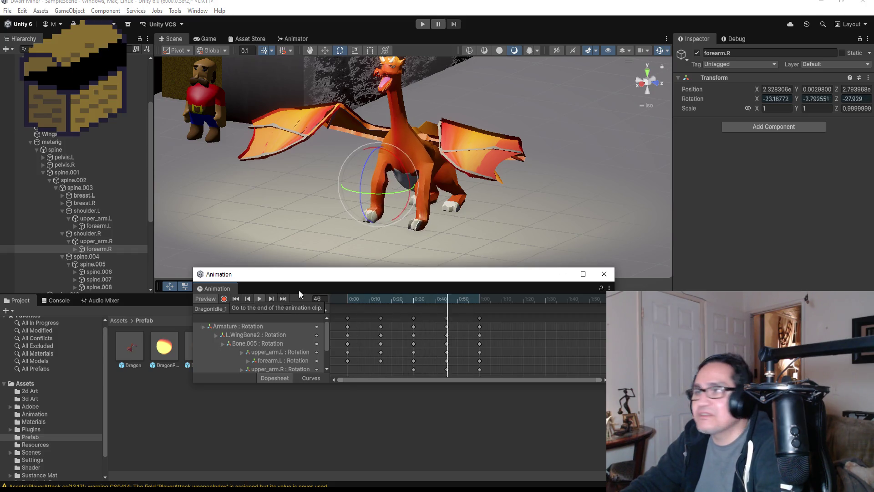
pyautogui.moveTo(516, 180)
pyautogui.mouseDown()
pyautogui.moveTo(436, 168)
pyautogui.moveTo(502, 157)
pyautogui.mouseUp()
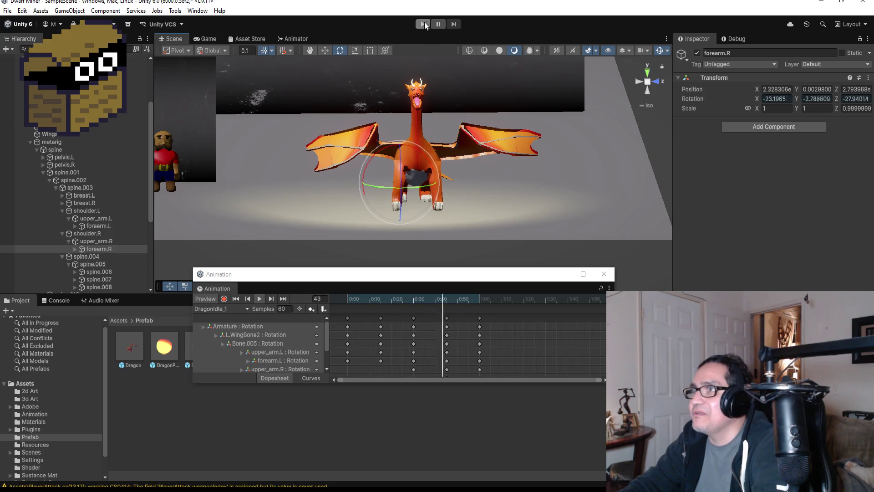
# Enter Play mode and walk the player toward the dragon and back with W and S.
pyautogui.click(423, 22)
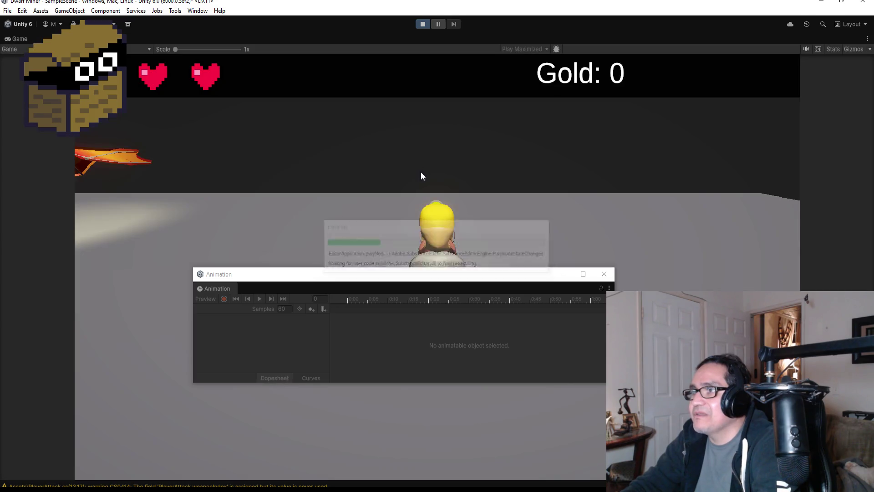
pyautogui.press('w')
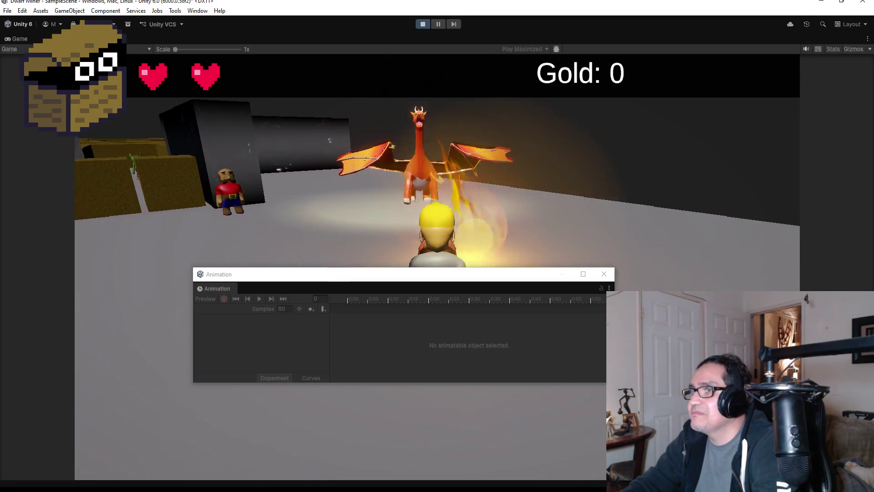
pyautogui.press('w')
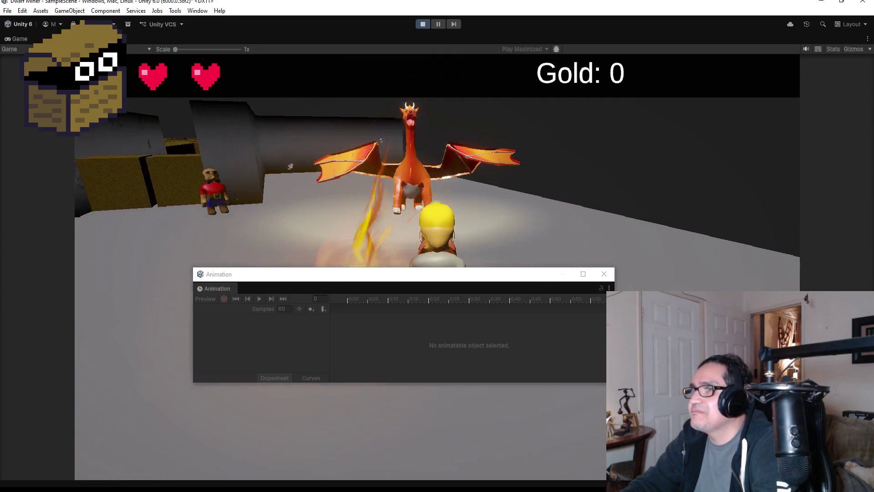
pyautogui.press('s')
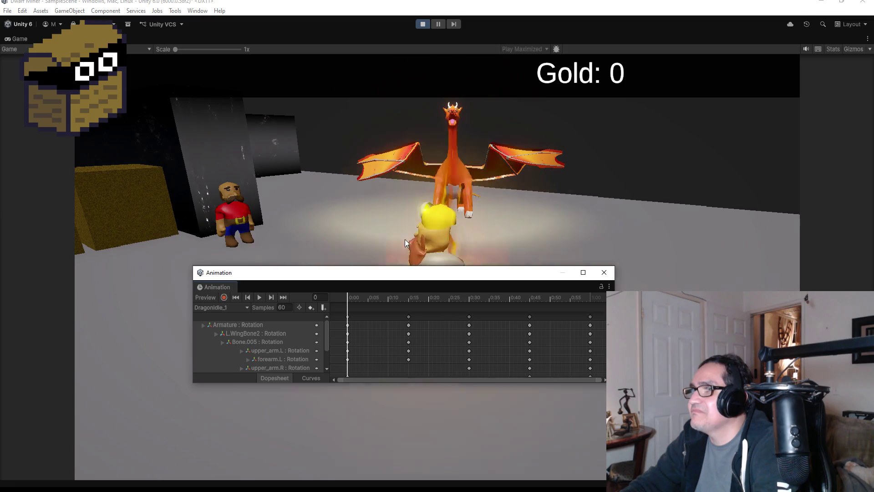
pyautogui.press('s')
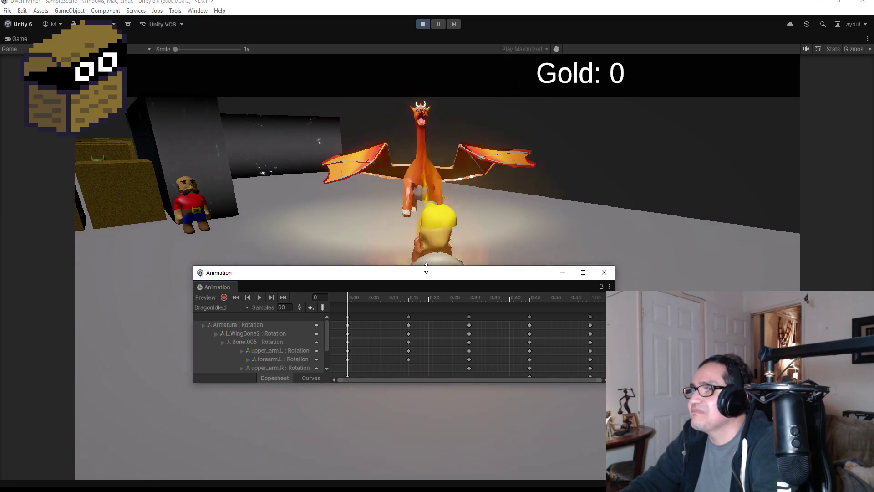
# Turn the player left, swing at the dragon, then close the Animation window.
pyautogui.click(437, 262)
pyautogui.press('a')
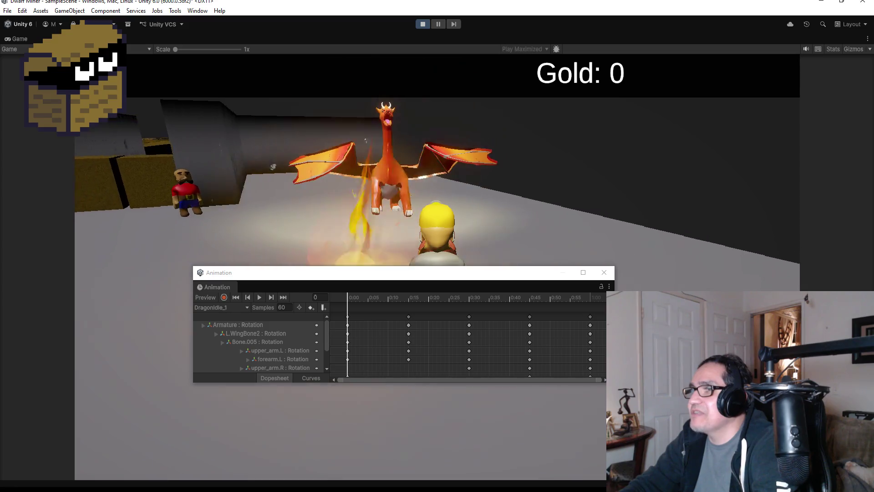
pyautogui.click(466, 218)
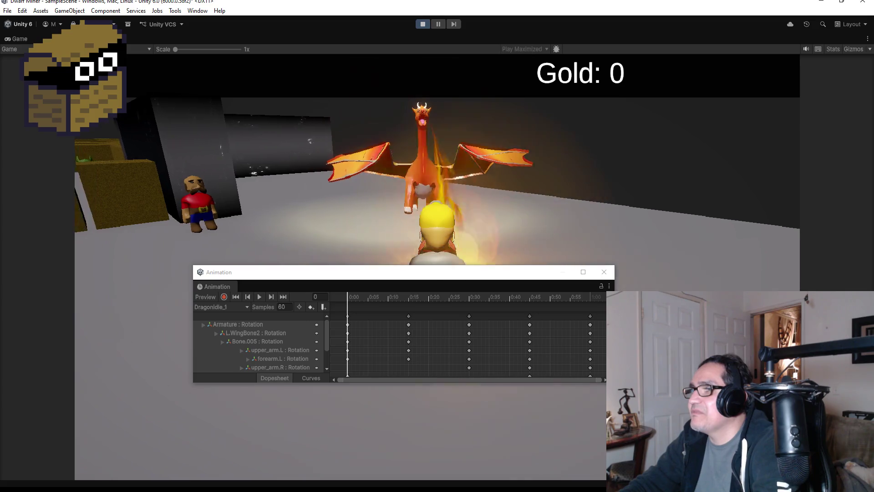
pyautogui.click(608, 271)
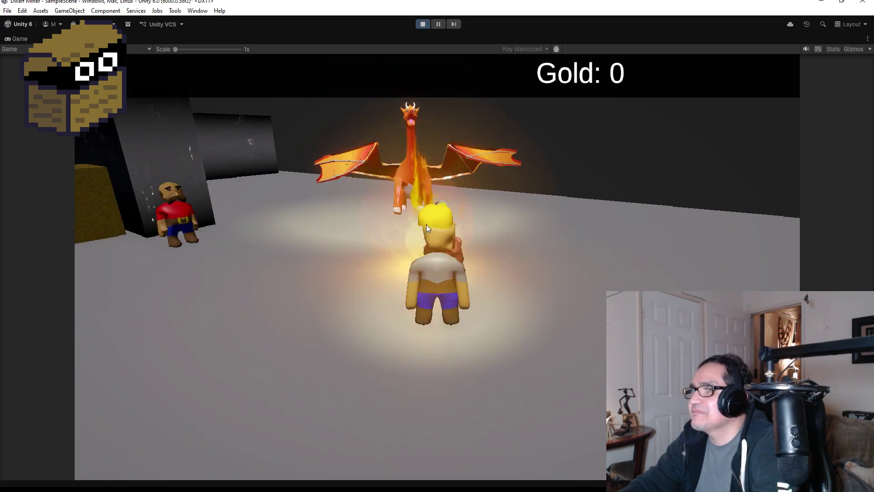
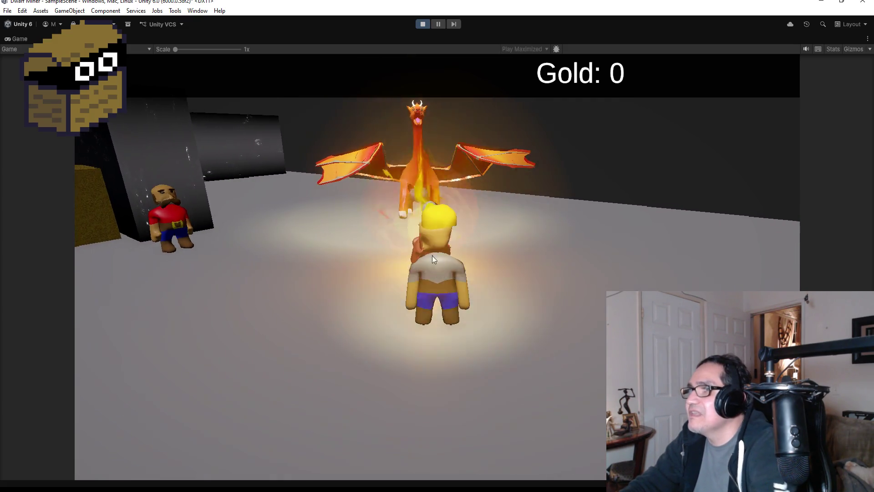
# Stop the play-test and return to the editor with the dragon in the Scene view.
pyautogui.click(420, 27)
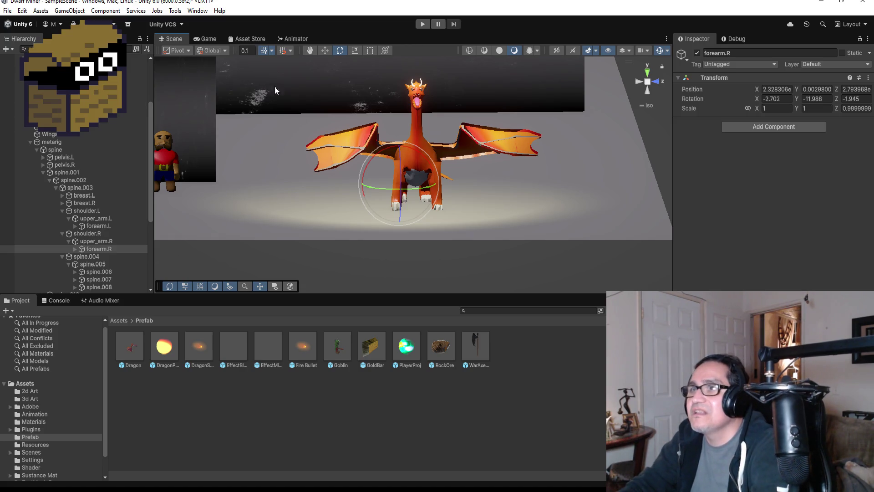
pyautogui.click(196, 13)
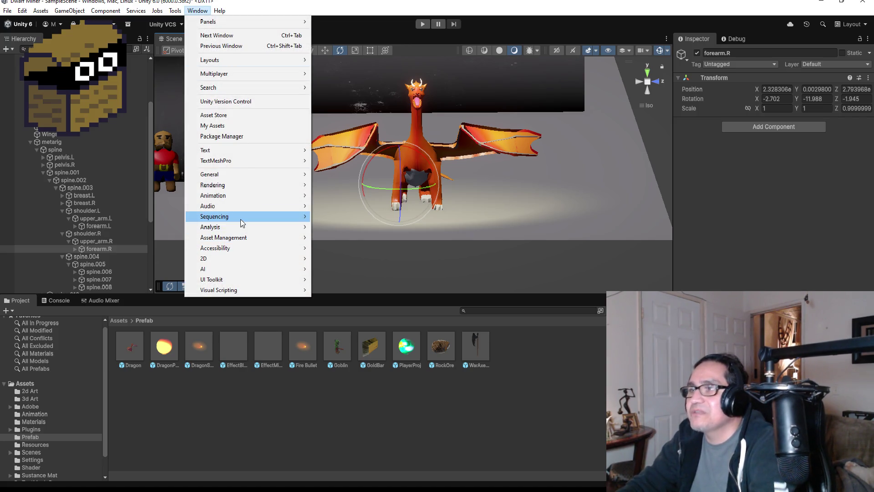
# Open the Animation window on DragonIdle_1, jump to frame 15 and enable keyframe recording.
pyautogui.moveTo(241, 219)
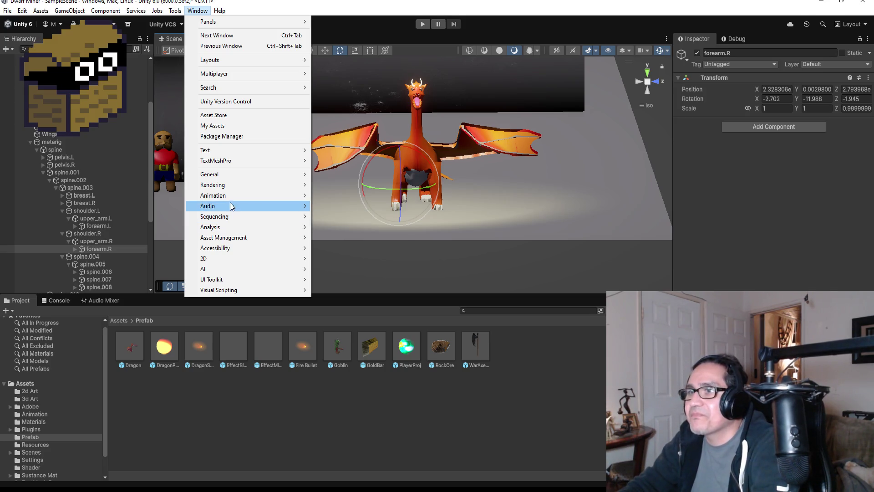
pyautogui.moveTo(229, 197)
pyautogui.click(339, 196)
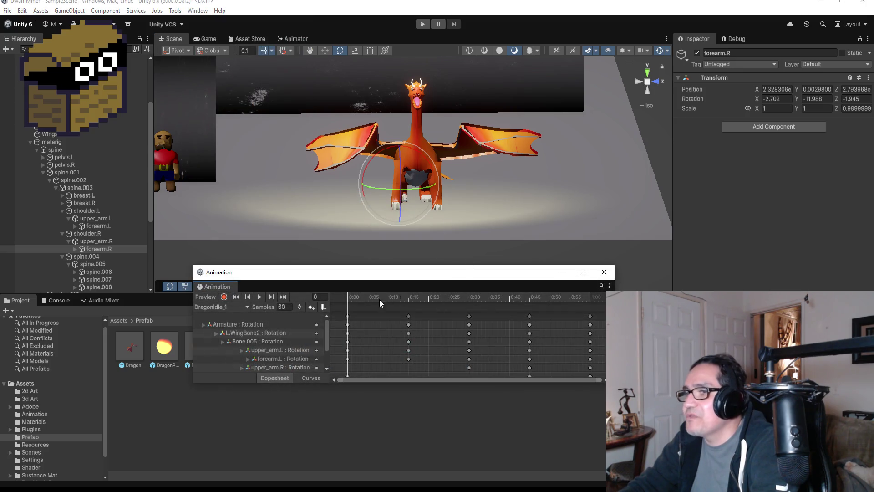
pyautogui.scroll(-4, 475, 324)
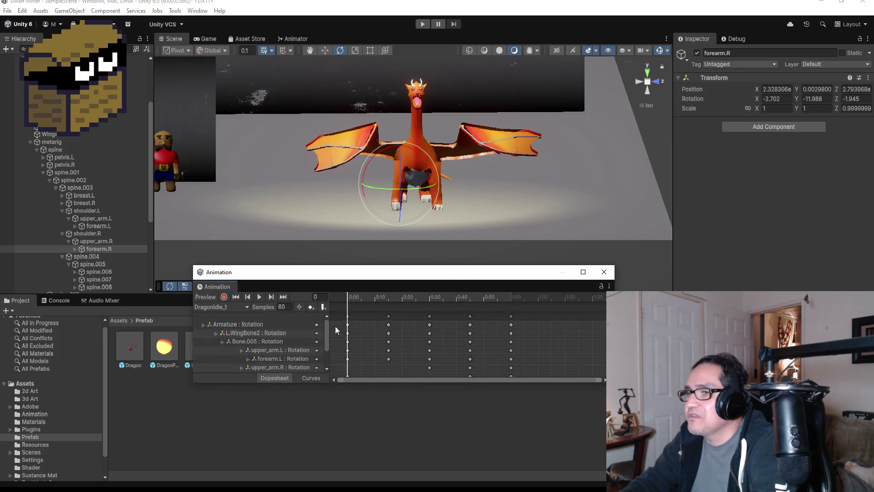
pyautogui.click(272, 297)
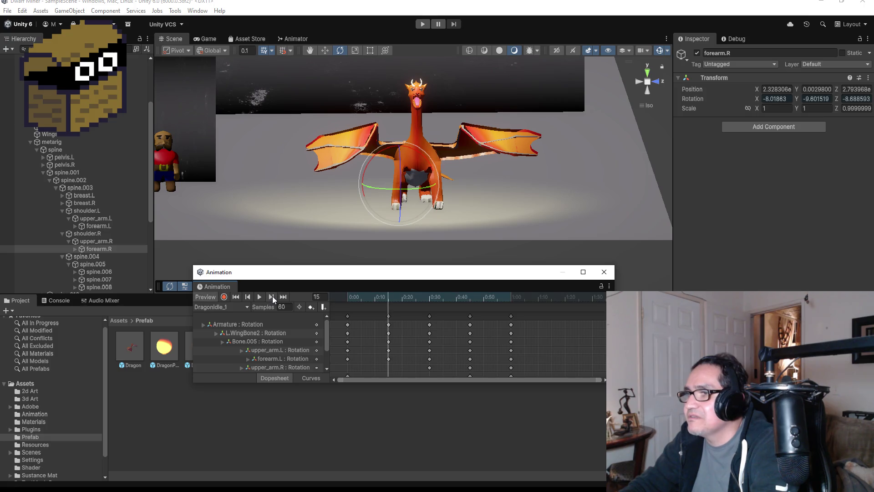
pyautogui.click(225, 297)
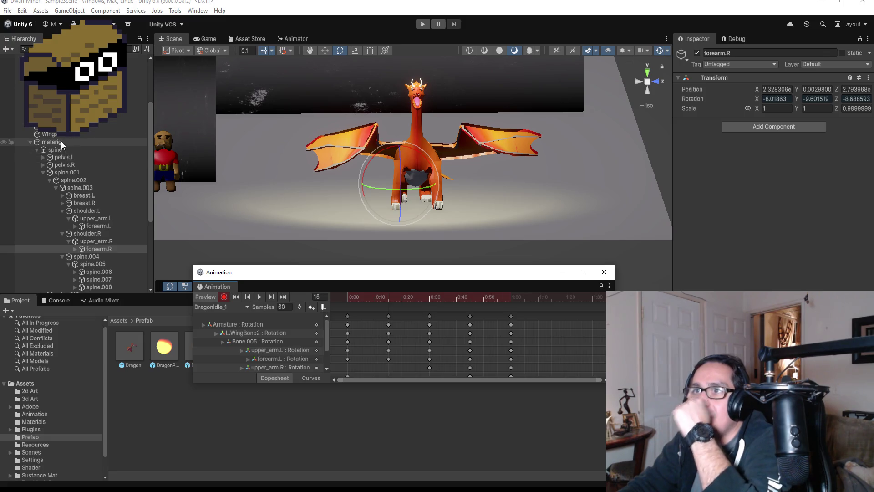
# Rotate Bone.005 and L.WingBone2 to bend the left wing at frame 15.
pyautogui.scroll(3, 63, 143)
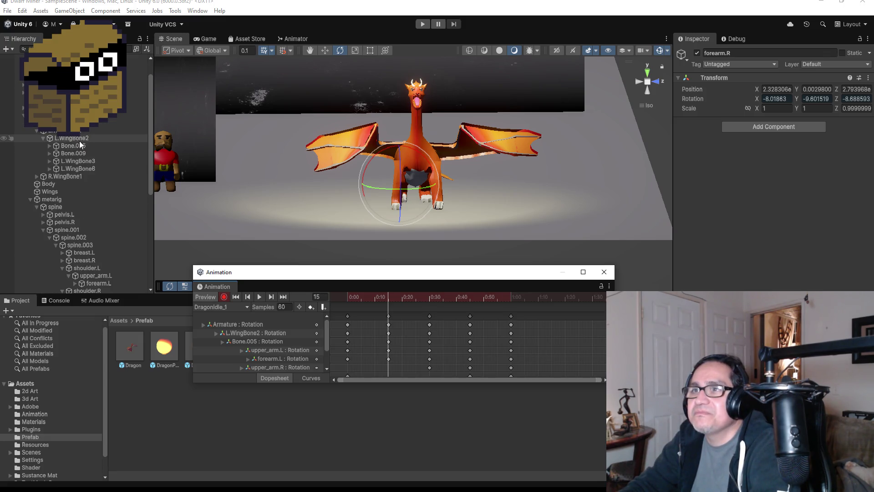
pyautogui.click(80, 139)
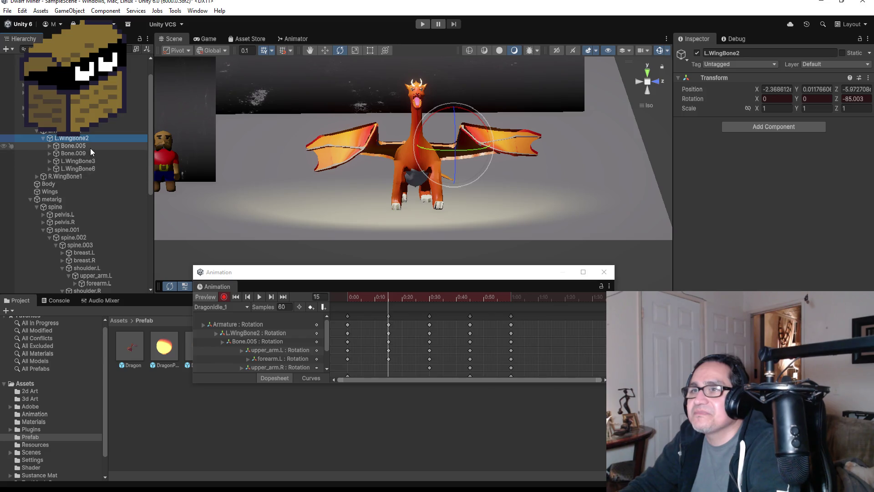
pyautogui.click(88, 146)
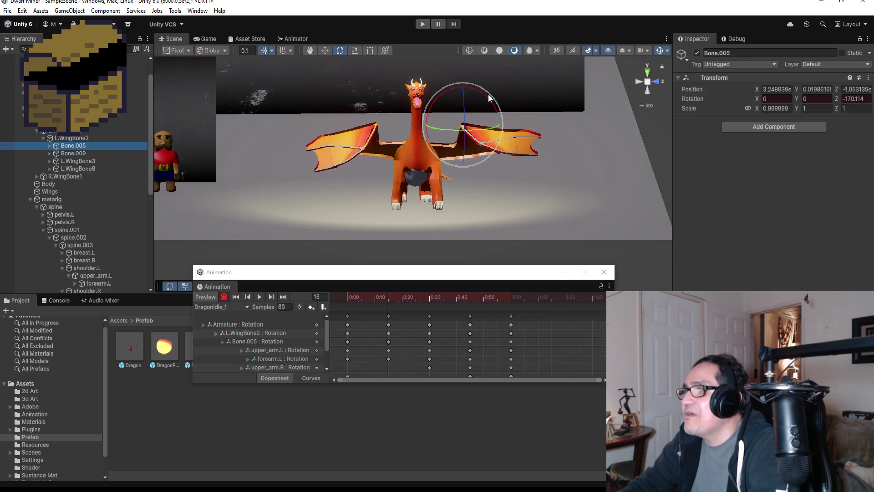
pyautogui.moveTo(489, 97); pyautogui.dragTo(516, 108)
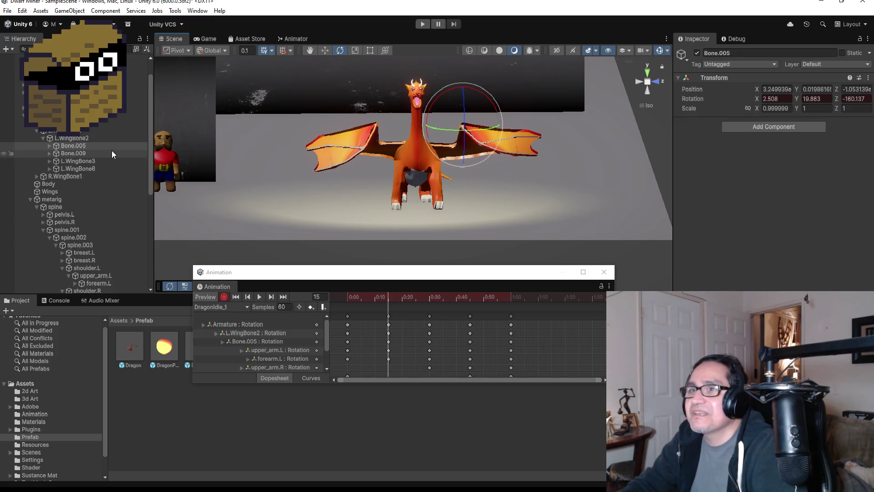
pyautogui.click(78, 139)
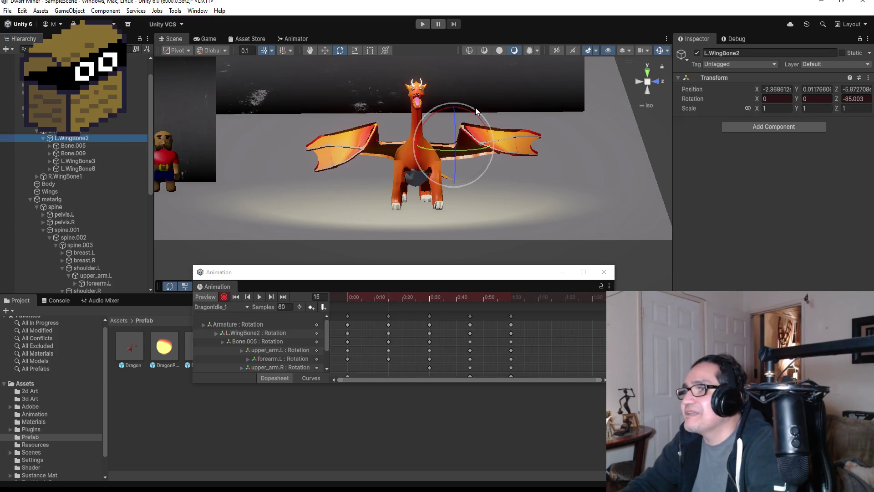
pyautogui.moveTo(476, 110); pyautogui.dragTo(499, 124)
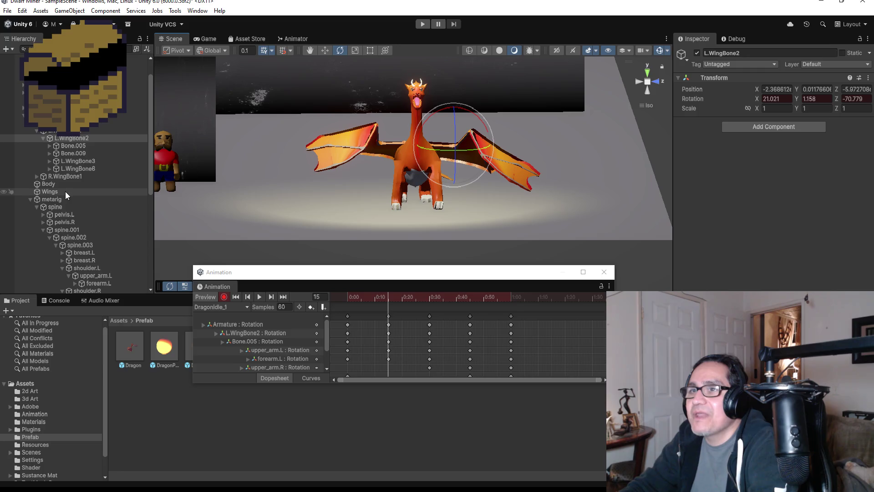
# Select R.WingBone2 under R.WingBone1 and bend the right wing down to match.
pyautogui.click(36, 177)
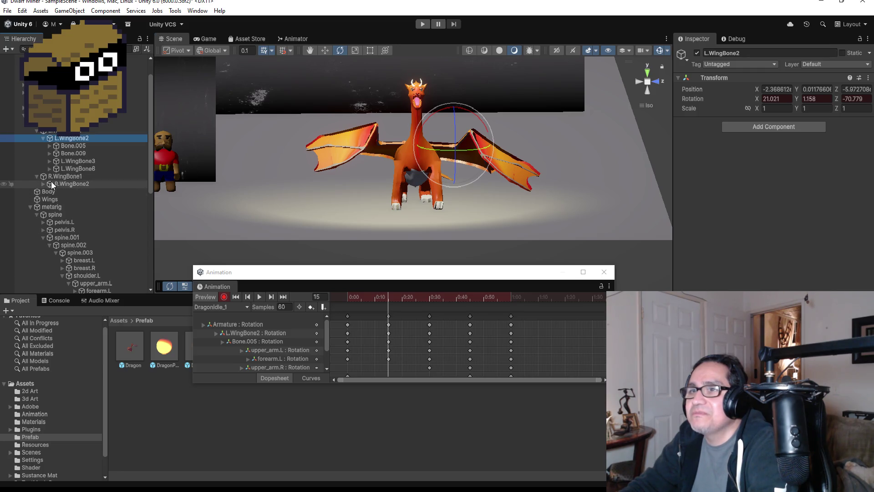
pyautogui.click(43, 184)
pyautogui.click(73, 187)
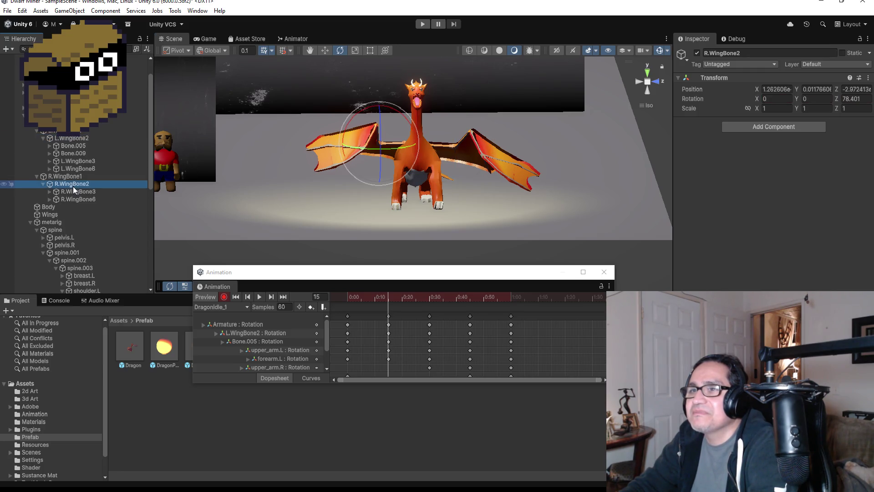
pyautogui.moveTo(396, 111)
pyautogui.mouseDown()
pyautogui.moveTo(364, 97)
pyautogui.moveTo(385, 109)
pyautogui.mouseUp()
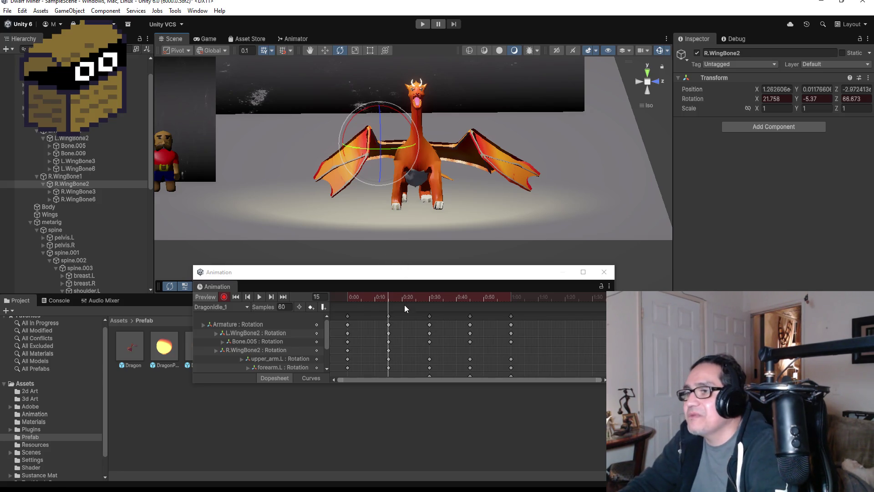
# Stop recording, preview the wings, and delete the R.WingBone2 rotation track.
pyautogui.click(224, 297)
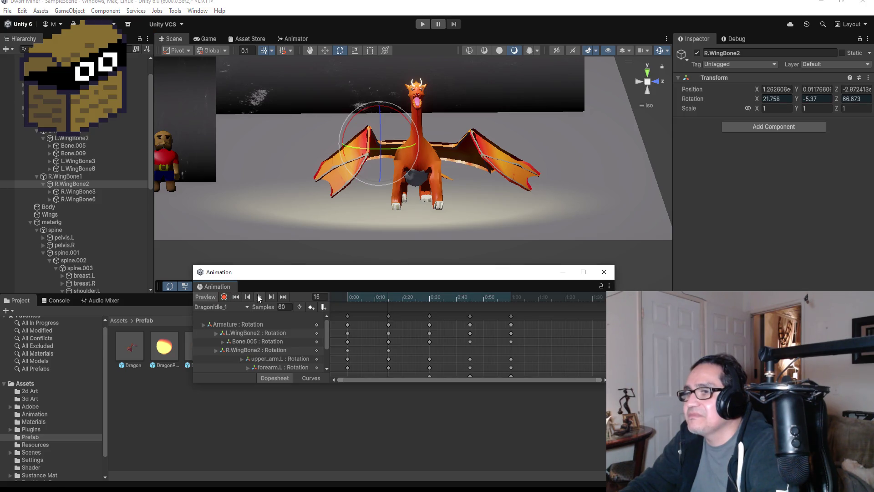
pyautogui.click(259, 297)
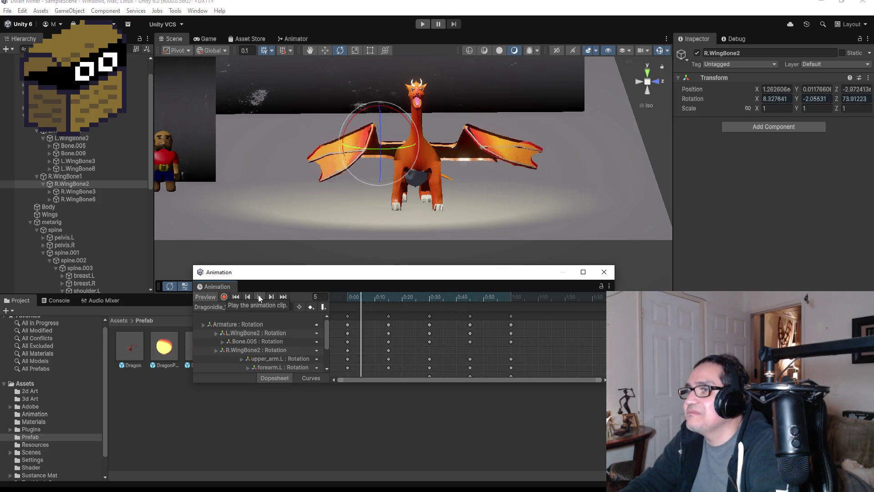
pyautogui.click(258, 296)
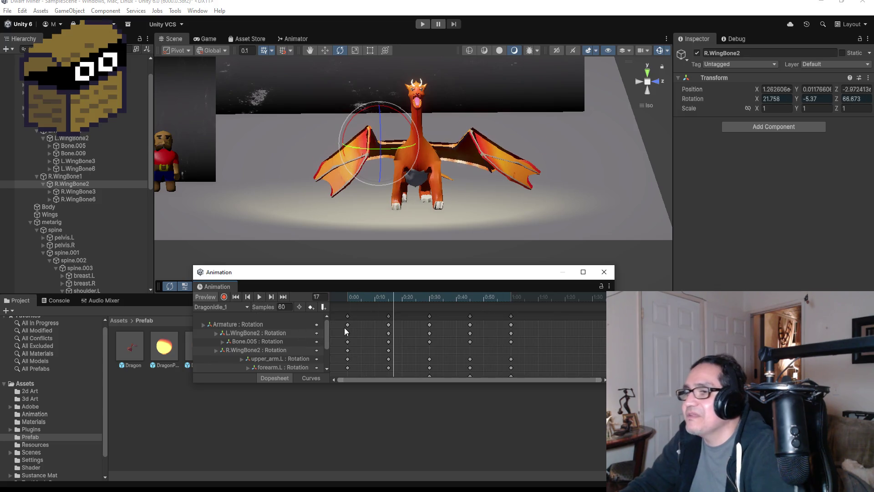
pyautogui.press('Delete')
# Re-key L.WingBone2 and R.WingBone2 rotations at frame 15, then stop recording.
pyautogui.click(364, 333)
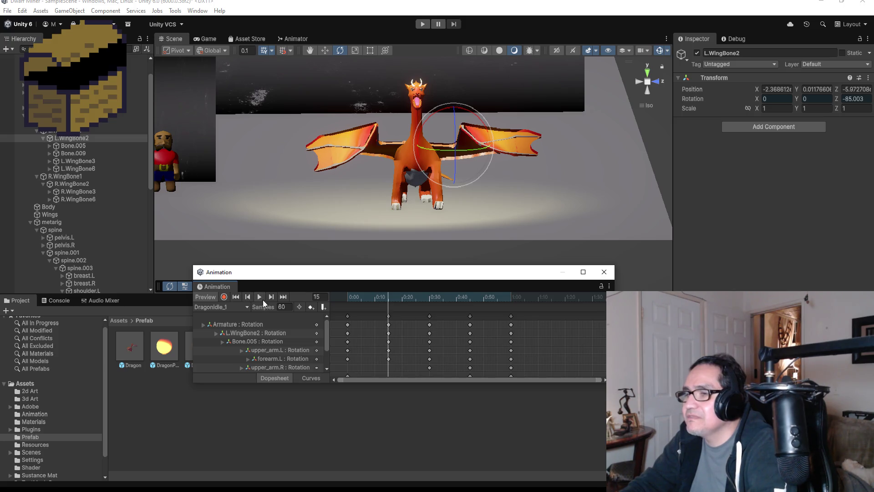
pyautogui.click(224, 297)
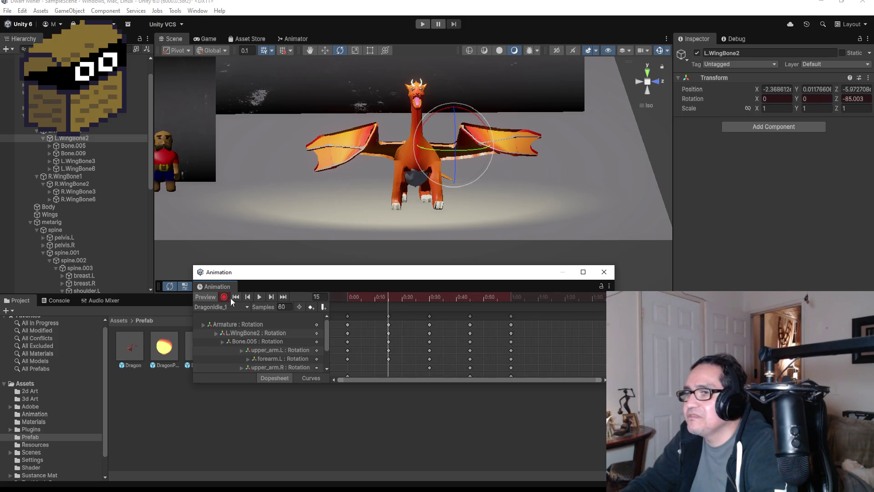
pyautogui.click(78, 137)
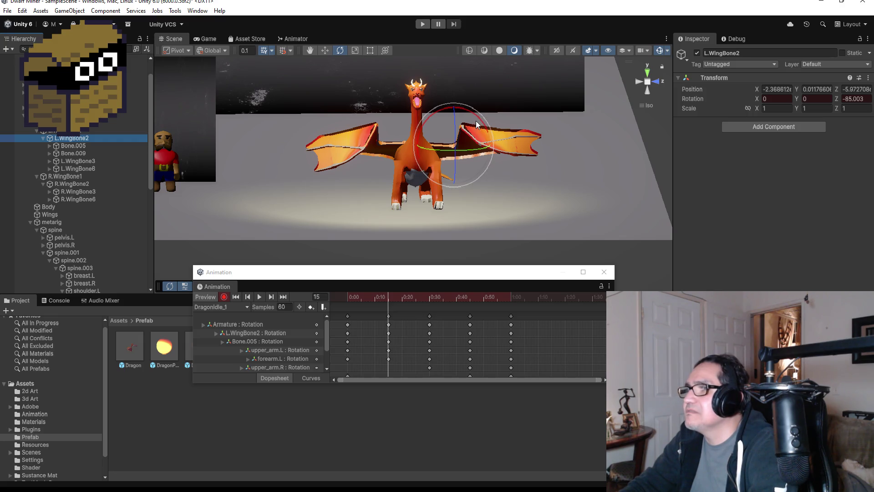
pyautogui.moveTo(477, 120)
pyautogui.mouseDown()
pyautogui.moveTo(494, 119)
pyautogui.moveTo(498, 135)
pyautogui.mouseUp()
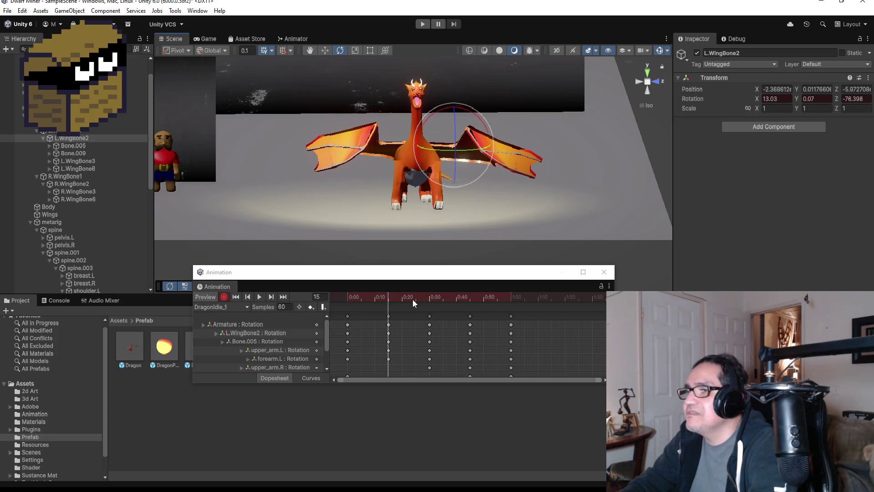
pyautogui.click(78, 184)
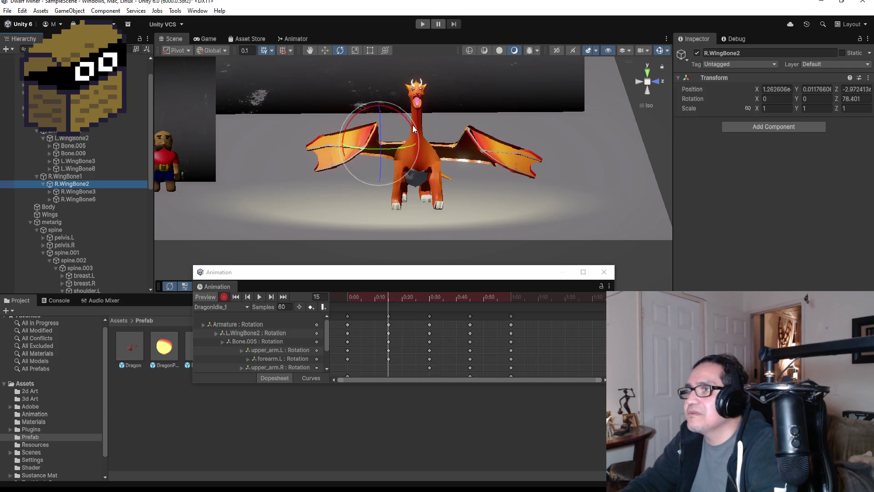
pyautogui.moveTo(412, 132)
pyautogui.mouseDown()
pyautogui.moveTo(408, 123)
pyautogui.moveTo(397, 164)
pyautogui.mouseUp()
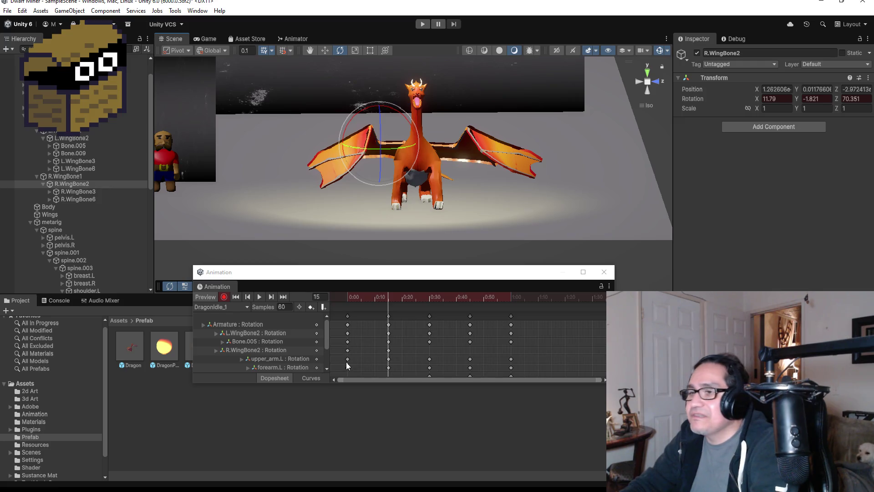
pyautogui.click(223, 297)
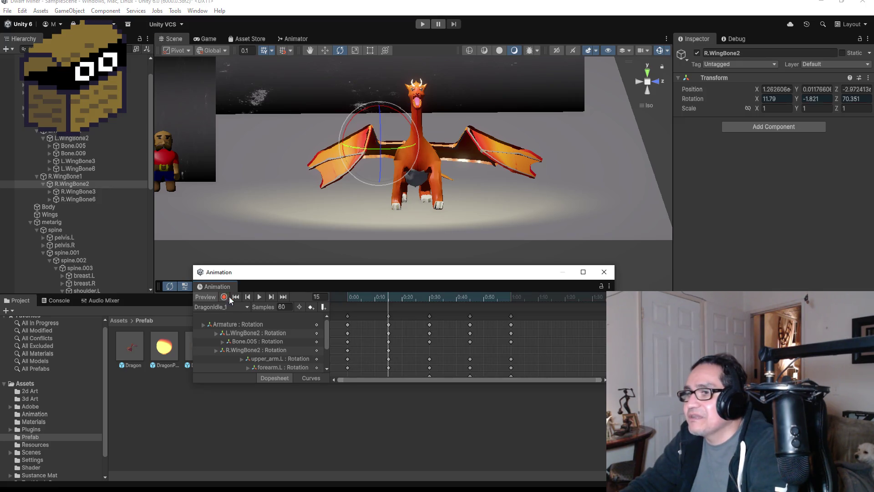
# Preview the idle animation and make the Animation window taller to show more tracks.
pyautogui.click(259, 297)
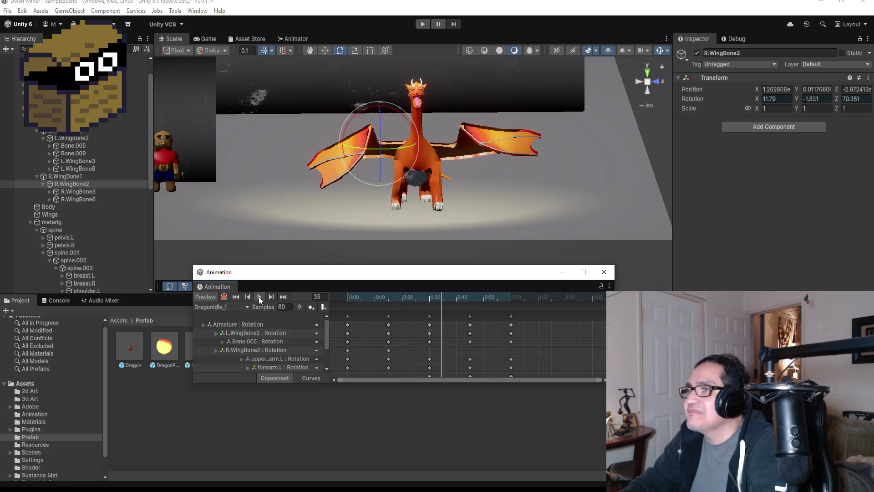
pyautogui.click(259, 297)
pyautogui.scroll(-2, 505, 346)
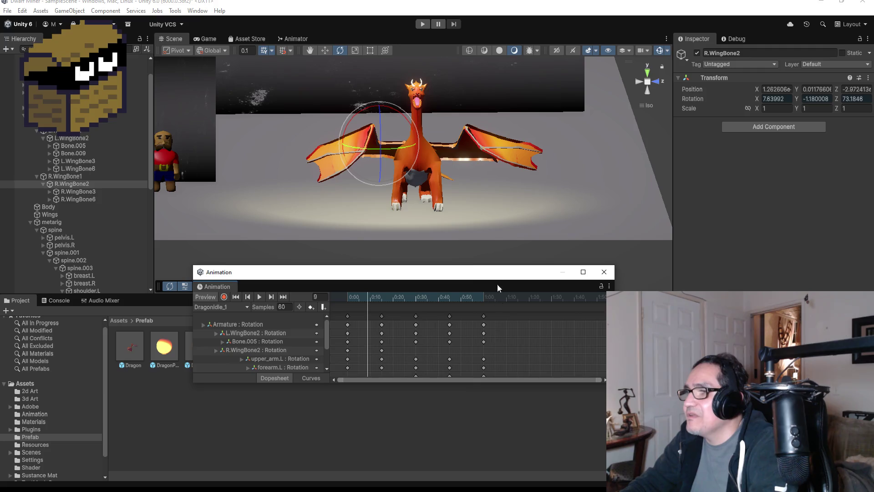
pyautogui.moveTo(481, 266); pyautogui.dragTo(482, 238)
pyautogui.scroll(-1, 370, 358)
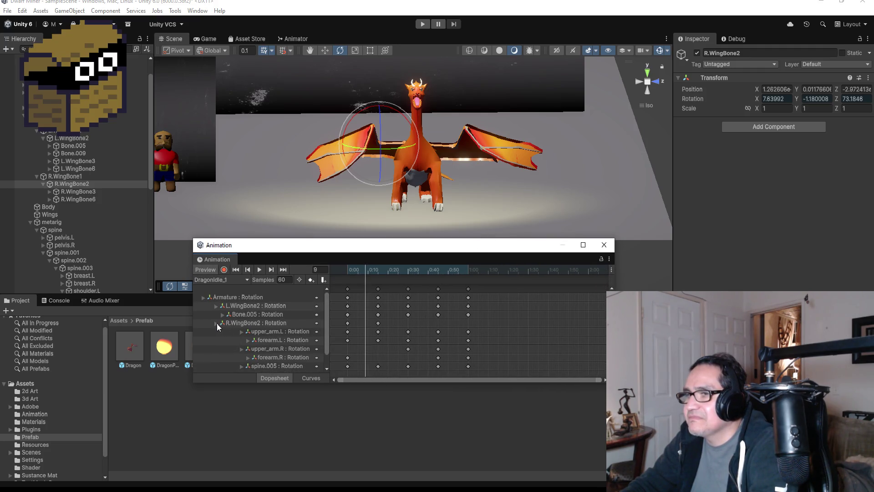
# Inspect the upper_arm.L, forearm.R, spine.005, R.WingBone2 and Armature tracks in the dopesheet.
pyautogui.click(242, 332)
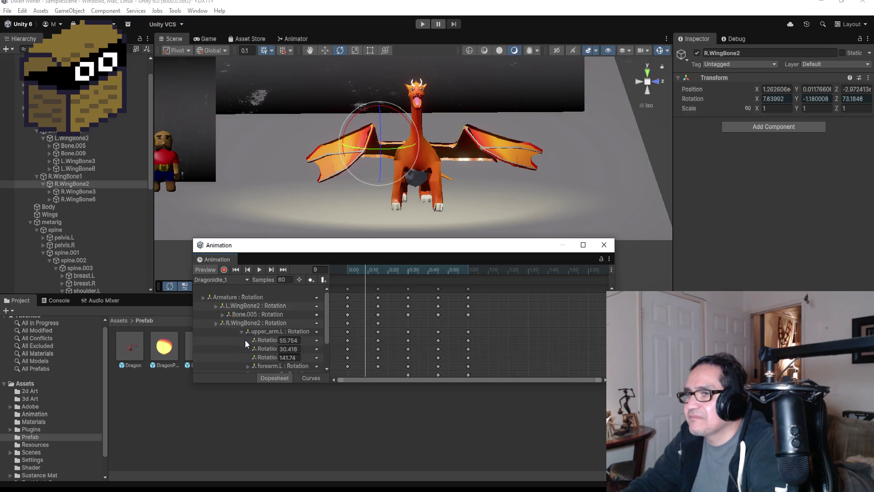
pyautogui.click(242, 332)
pyautogui.click(262, 334)
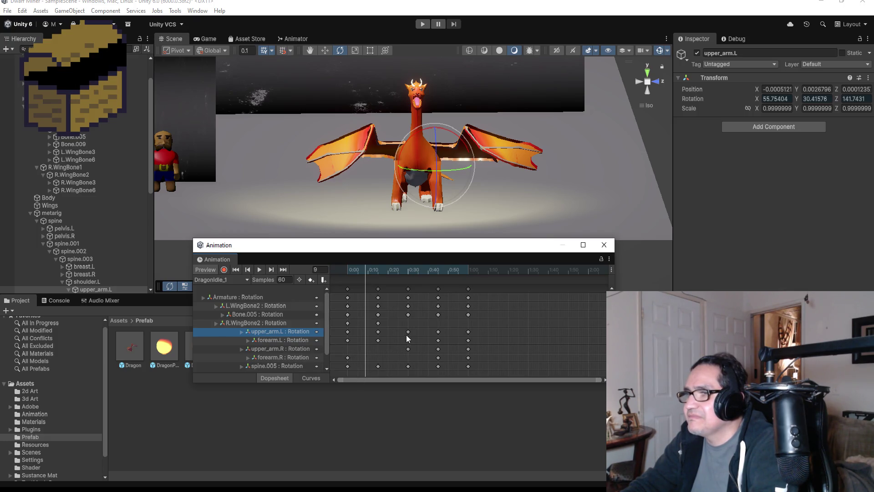
pyautogui.click(280, 356)
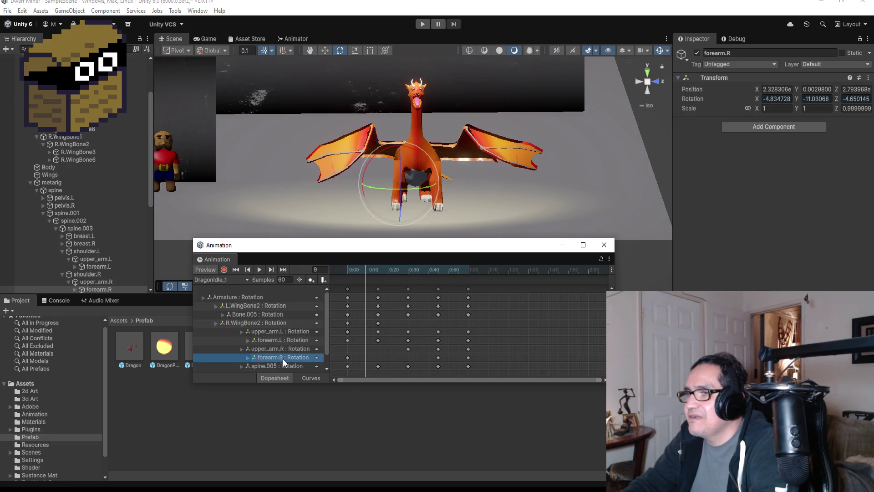
pyautogui.click(280, 365)
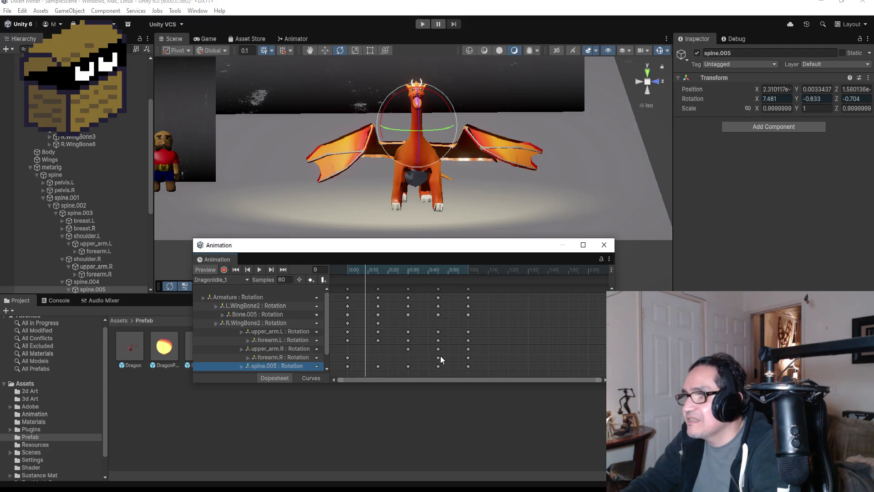
pyautogui.click(438, 358)
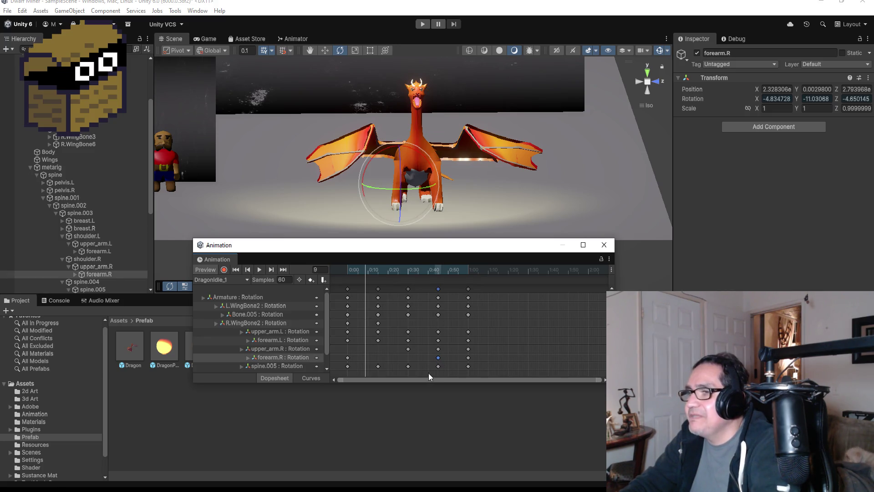
pyautogui.click(248, 324)
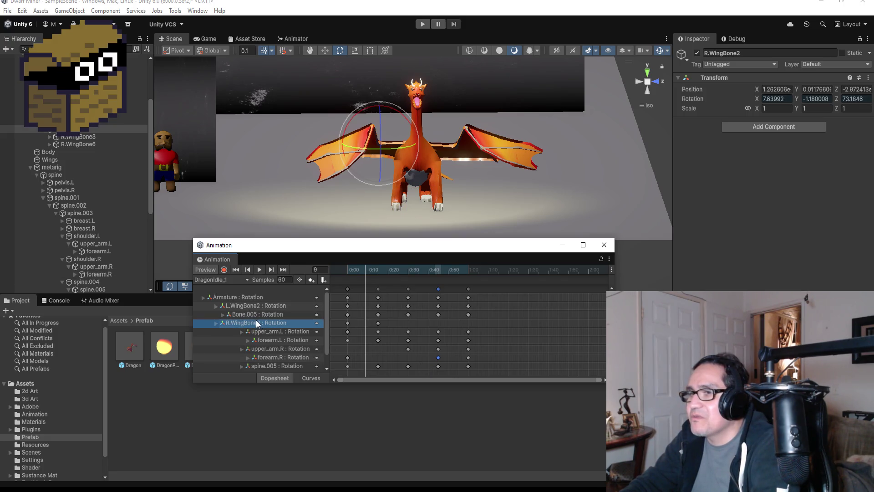
pyautogui.click(203, 297)
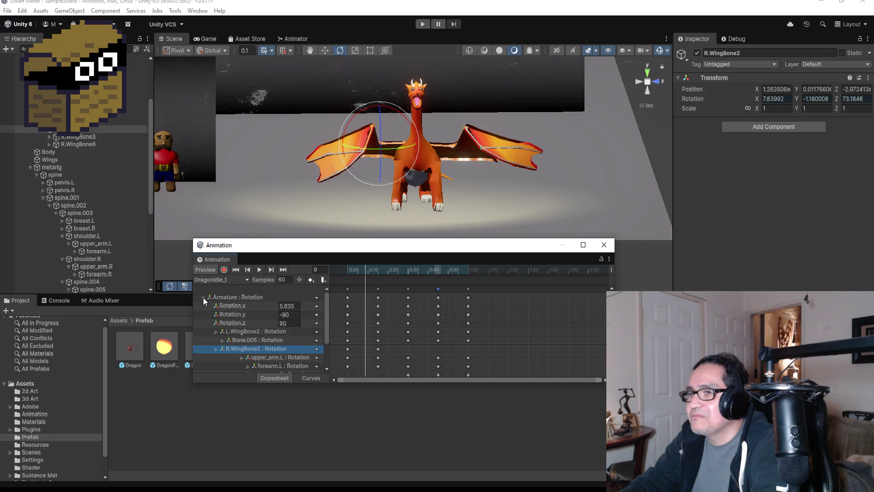
pyautogui.click(203, 297)
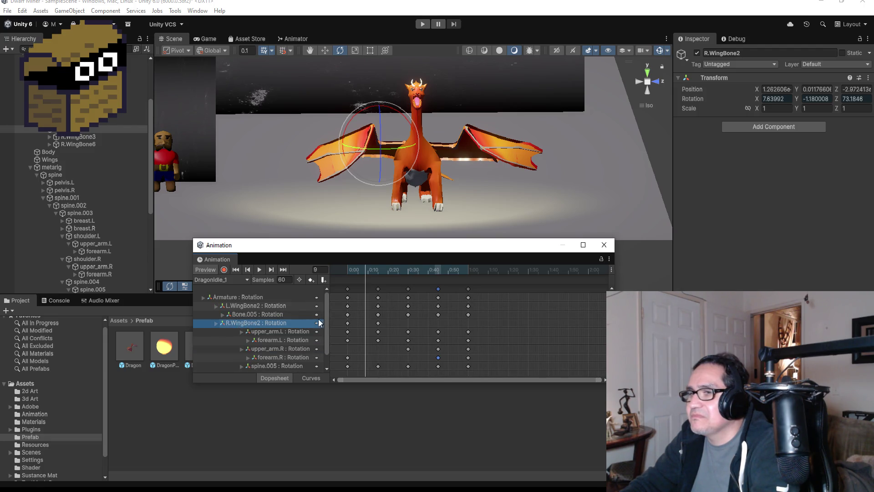
pyautogui.scroll(-1, 328, 324)
pyautogui.scroll(1, 318, 338)
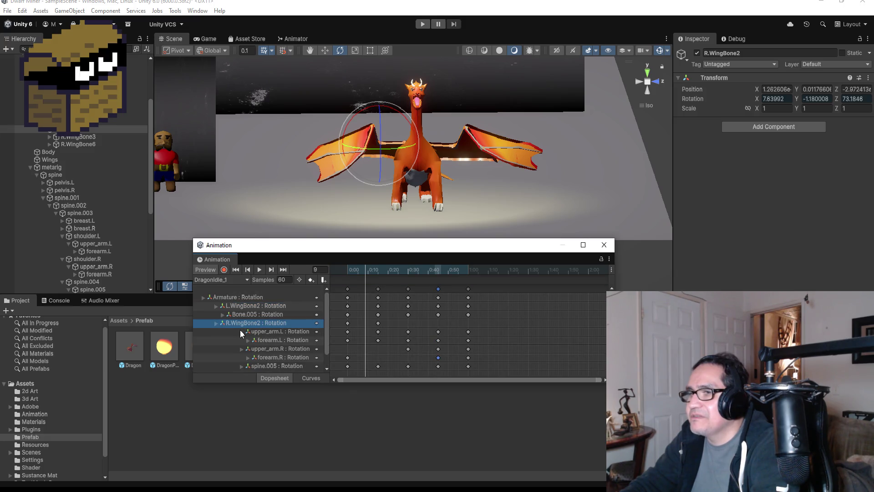
# Delete the 0:30, 0:40 and last keys on L.WingBone2's rotation track, then preview.
pyautogui.click(244, 305)
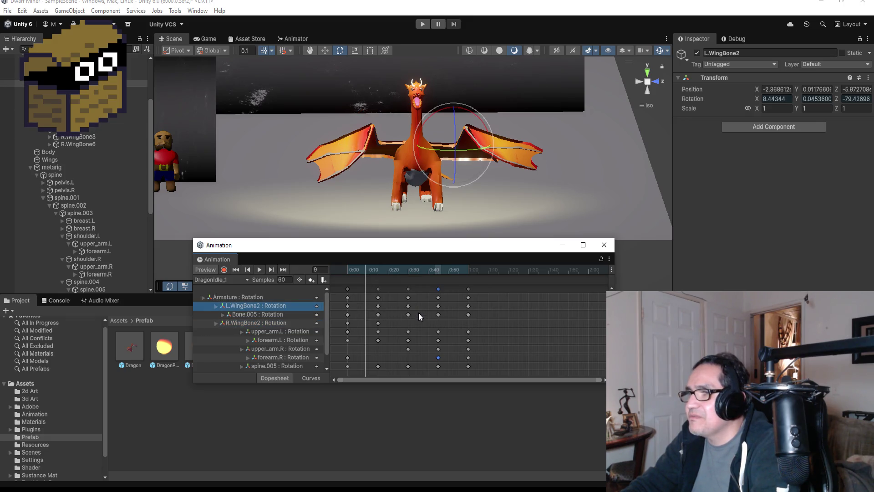
pyautogui.click(275, 324)
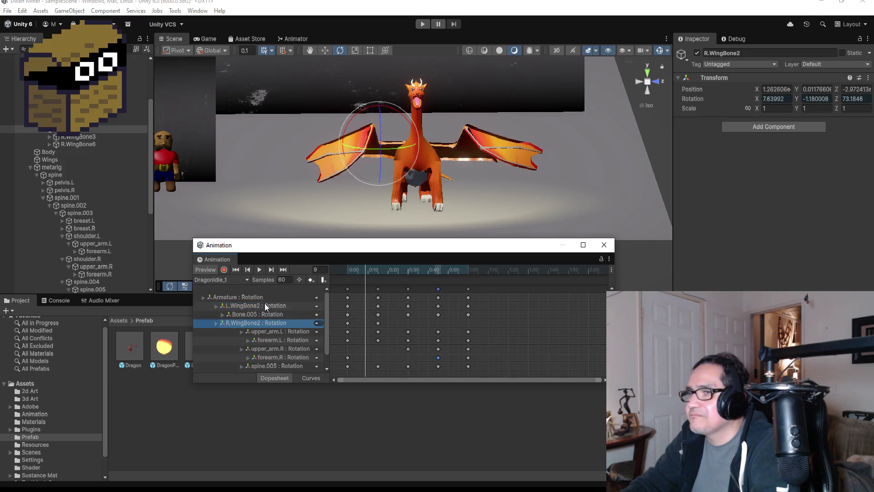
pyautogui.click(265, 305)
pyautogui.click(379, 307)
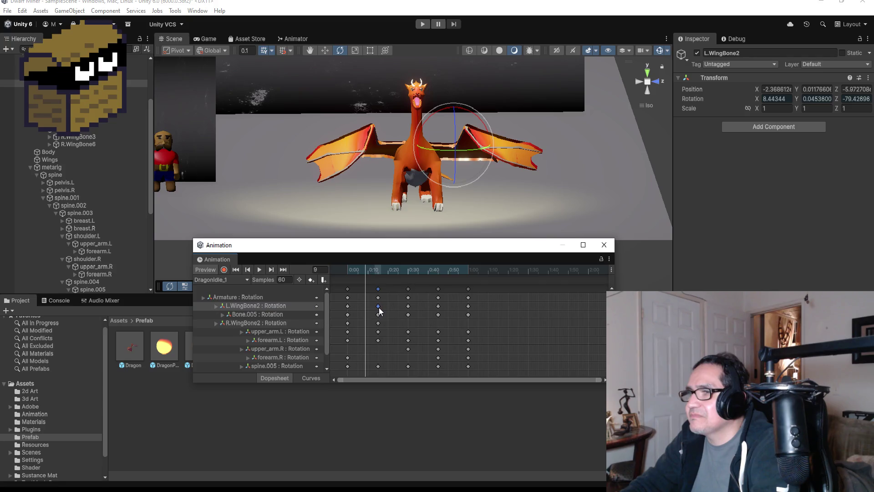
pyautogui.click(409, 306)
pyautogui.press('Delete')
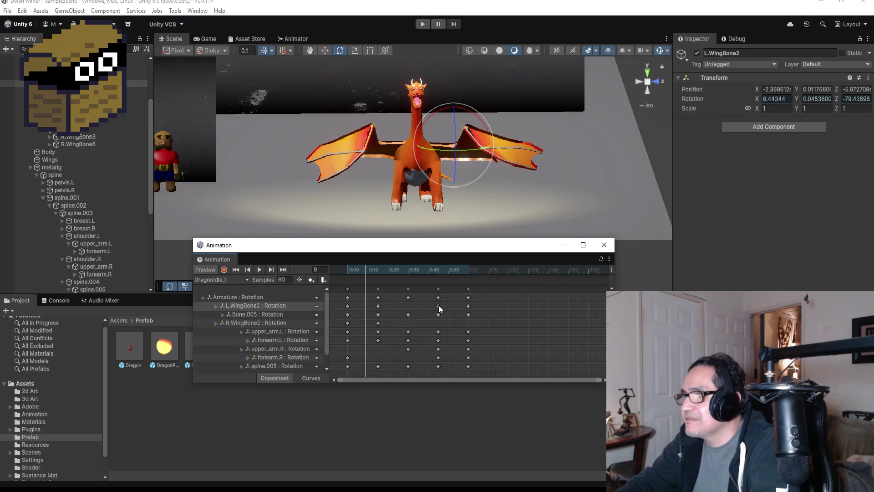
pyautogui.press('Delete')
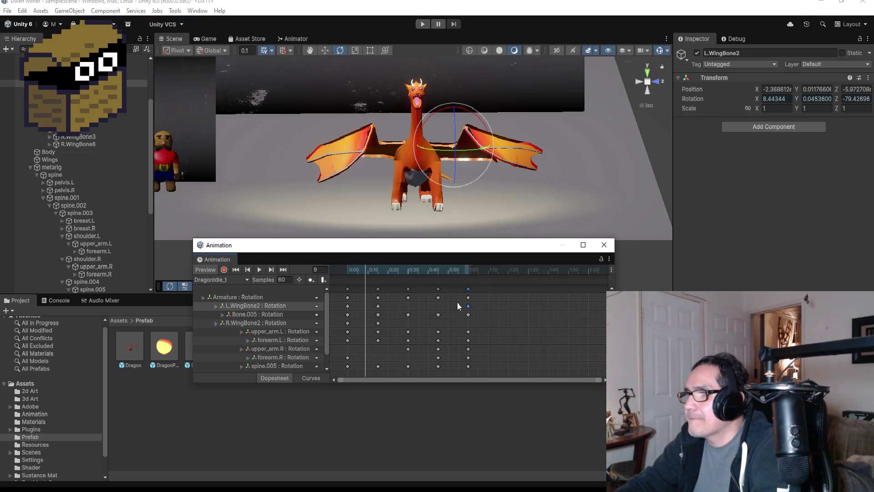
pyautogui.press('Delete')
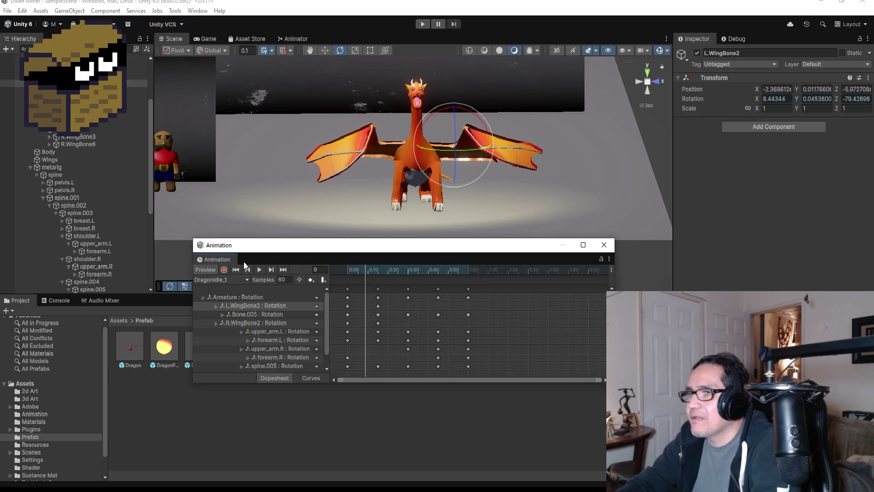
pyautogui.click(258, 270)
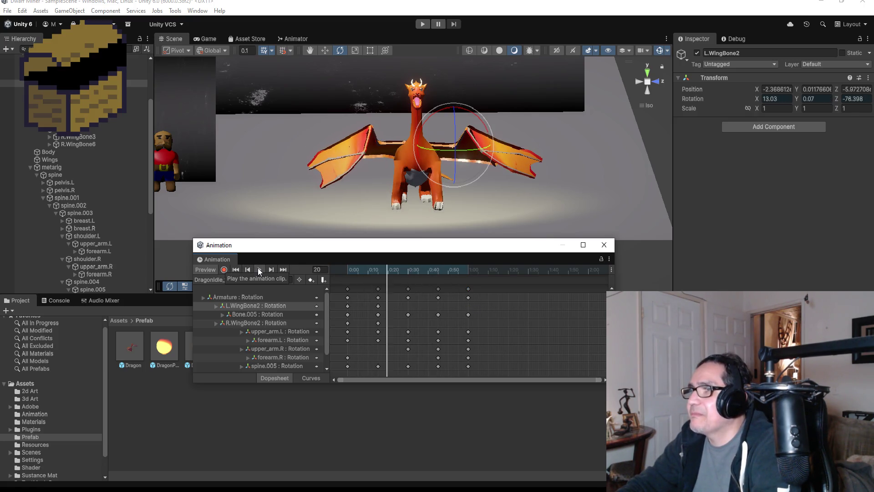
# Stop the preview, step back to frame 30 and enable keyframe recording.
pyautogui.click(258, 270)
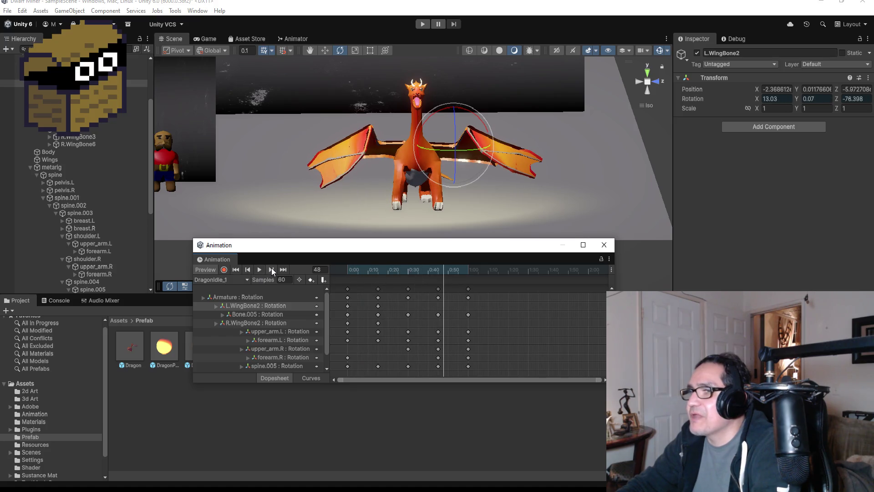
pyautogui.click(271, 270)
pyautogui.click(244, 270)
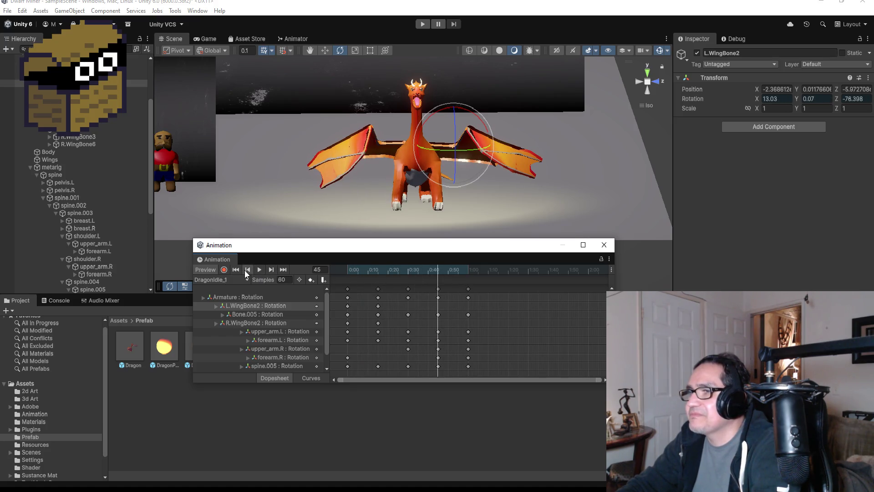
pyautogui.click(245, 270)
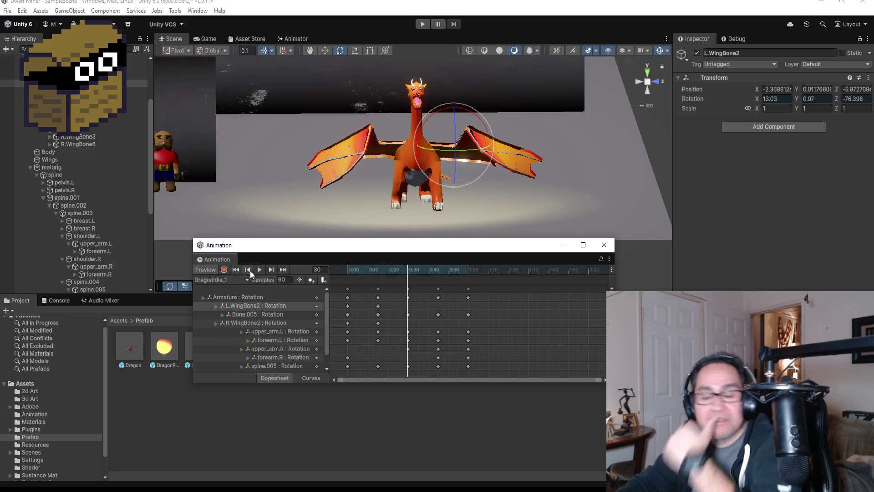
pyautogui.click(225, 270)
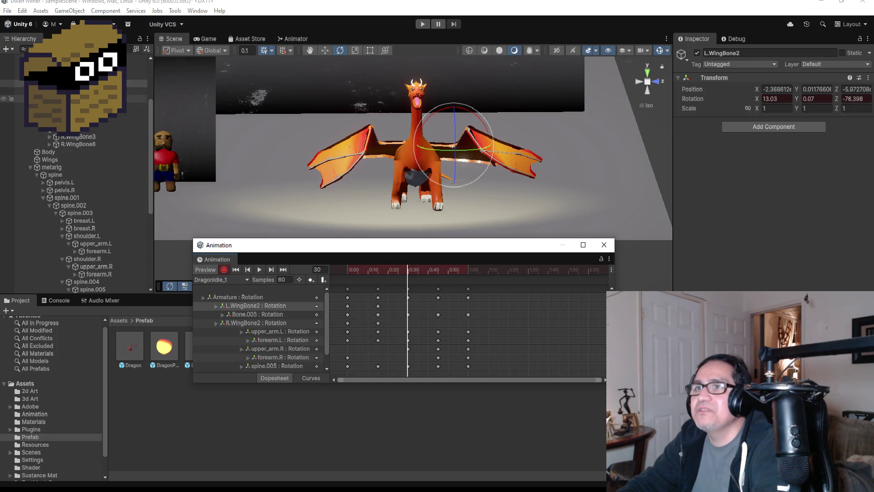
# Rotate Bone.009 and bend the left wing tip L.WingBone3 downward at frame 30.
pyautogui.click(13, 99)
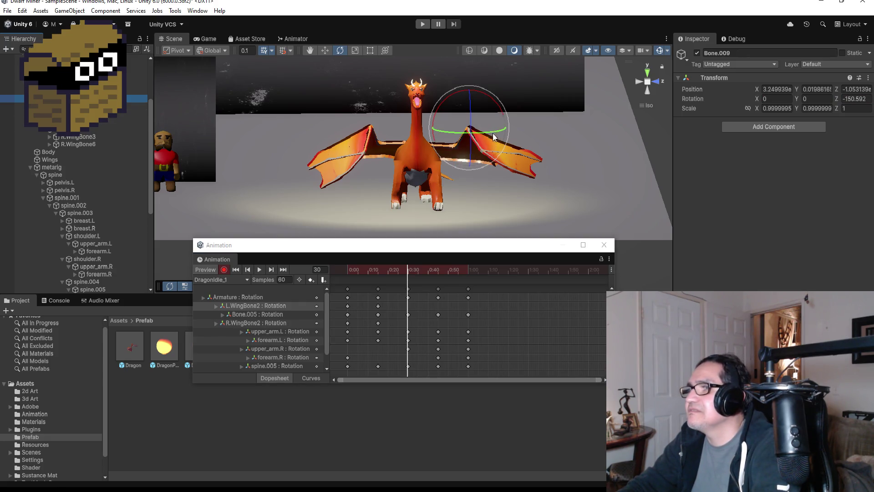
pyautogui.moveTo(498, 133)
pyautogui.mouseDown()
pyautogui.moveTo(517, 151)
pyautogui.moveTo(567, 126)
pyautogui.mouseUp()
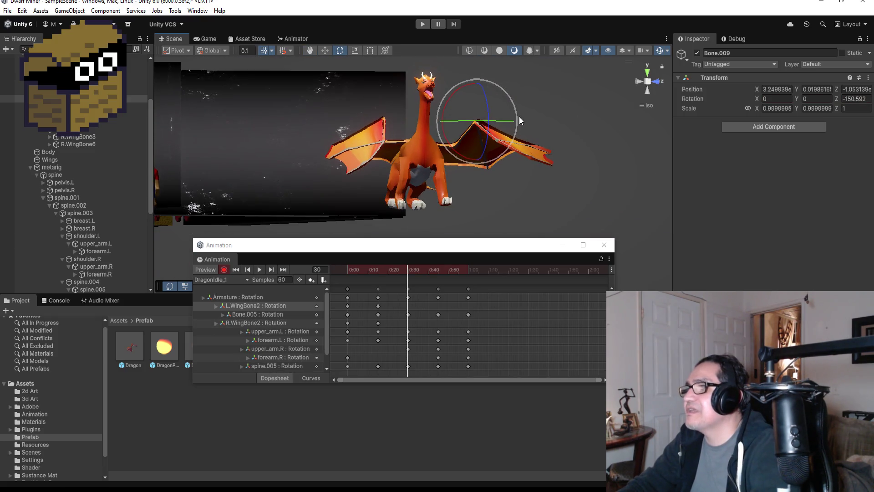
pyautogui.moveTo(514, 101)
pyautogui.mouseDown()
pyautogui.moveTo(478, 76)
pyautogui.moveTo(515, 129)
pyautogui.mouseUp()
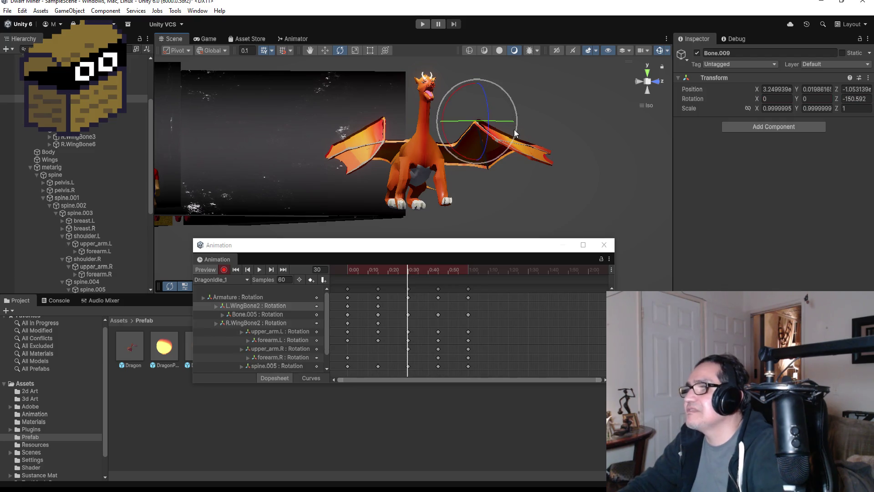
pyautogui.click(77, 107)
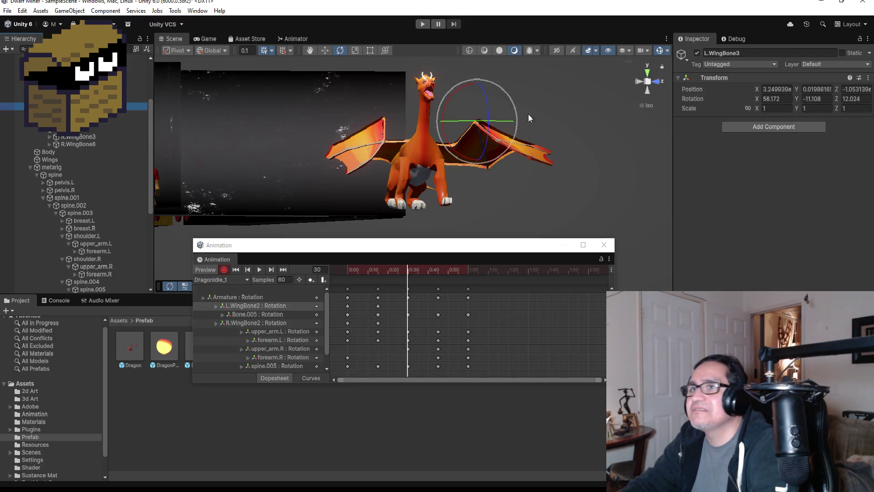
pyautogui.moveTo(490, 114)
pyautogui.mouseDown()
pyautogui.moveTo(483, 126)
pyautogui.moveTo(554, 141)
pyautogui.mouseUp()
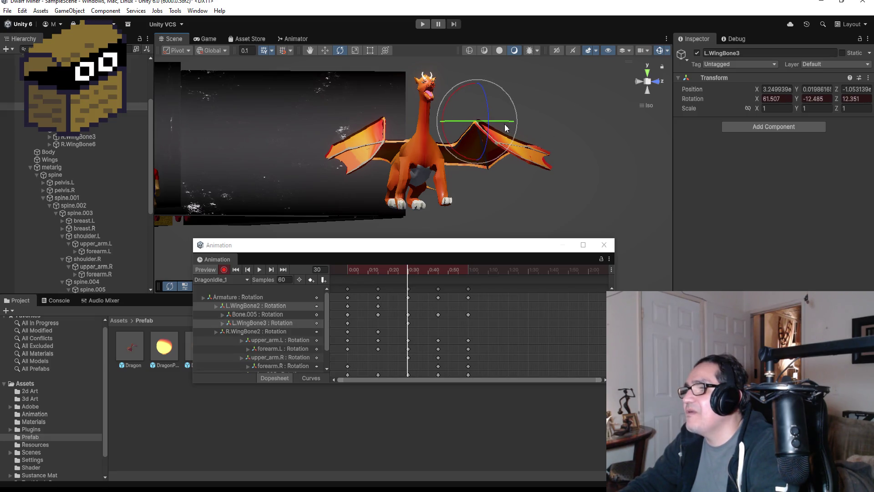
pyautogui.moveTo(509, 124)
pyautogui.mouseDown()
pyautogui.moveTo(503, 129)
pyautogui.moveTo(516, 122)
pyautogui.mouseUp()
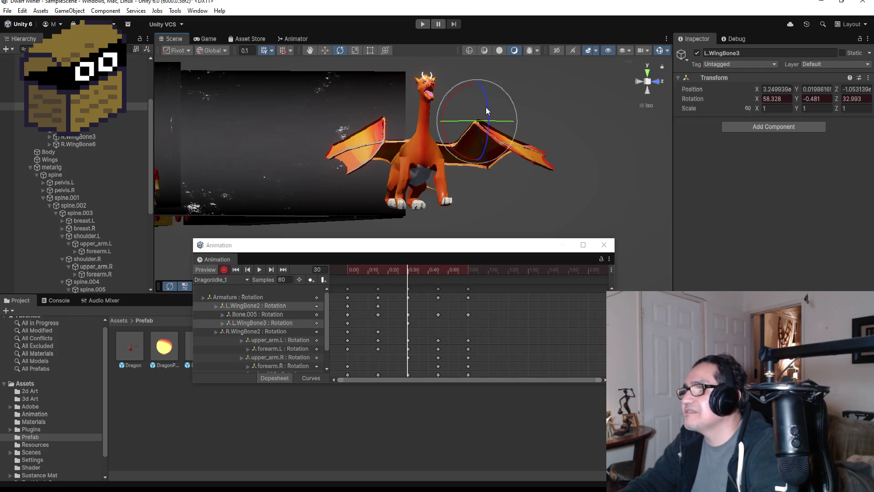
pyautogui.moveTo(498, 87); pyautogui.dragTo(534, 92)
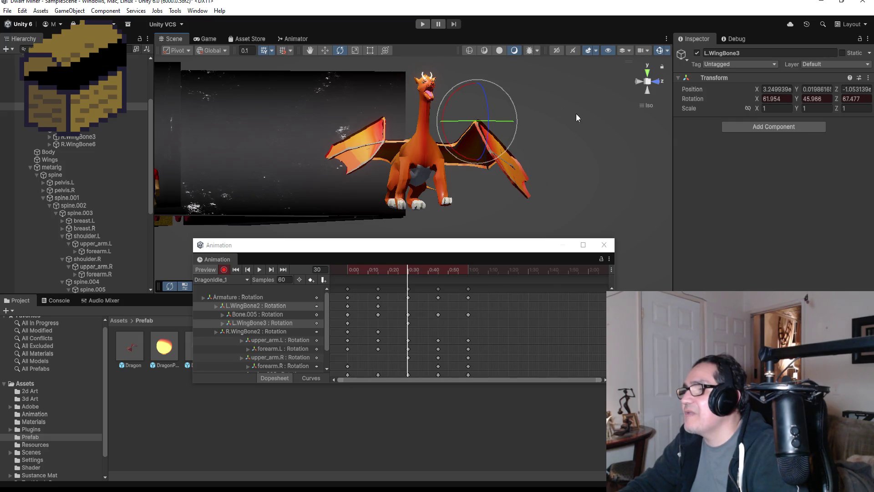
pyautogui.moveTo(576, 118)
pyautogui.mouseDown()
pyautogui.moveTo(455, 128)
pyautogui.moveTo(450, 136)
pyautogui.moveTo(523, 130)
pyautogui.moveTo(493, 138)
pyautogui.moveTo(503, 137)
pyautogui.mouseUp()
pyautogui.moveTo(518, 170); pyautogui.dragTo(536, 174)
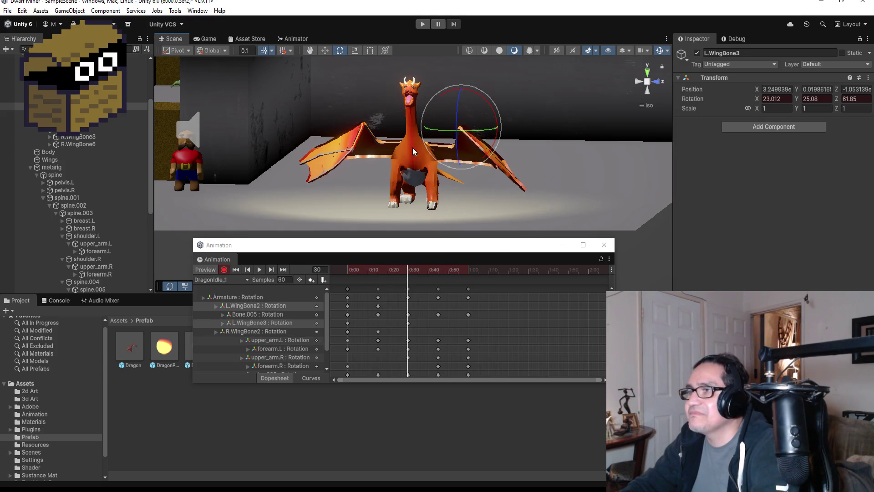
pyautogui.moveTo(486, 133); pyautogui.dragTo(498, 142)
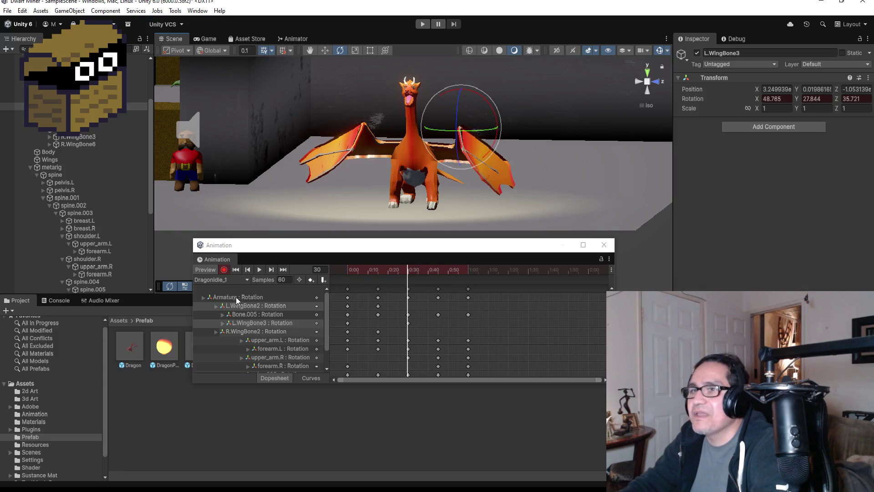
pyautogui.click(73, 137)
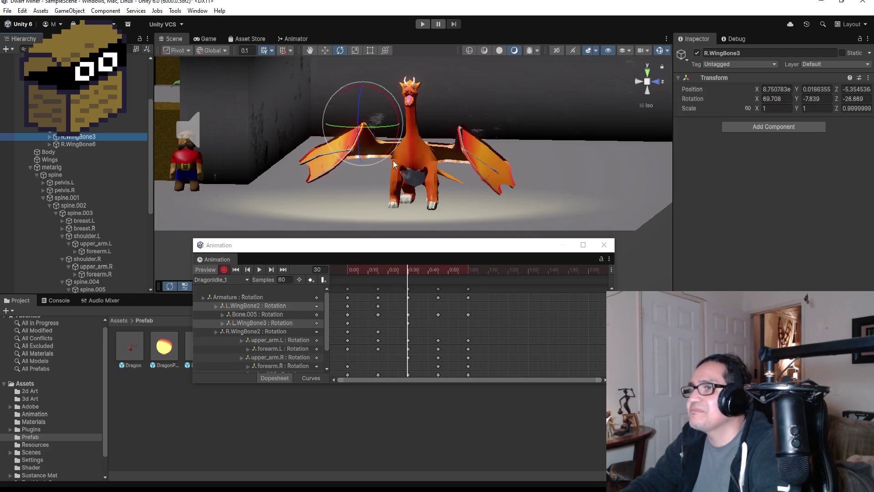
# Rotate the right wing tip R.WingBone3 to key it at frame 30, then stop recording.
pyautogui.moveTo(384, 123)
pyautogui.mouseDown()
pyautogui.moveTo(395, 132)
pyautogui.moveTo(357, 158)
pyautogui.mouseUp()
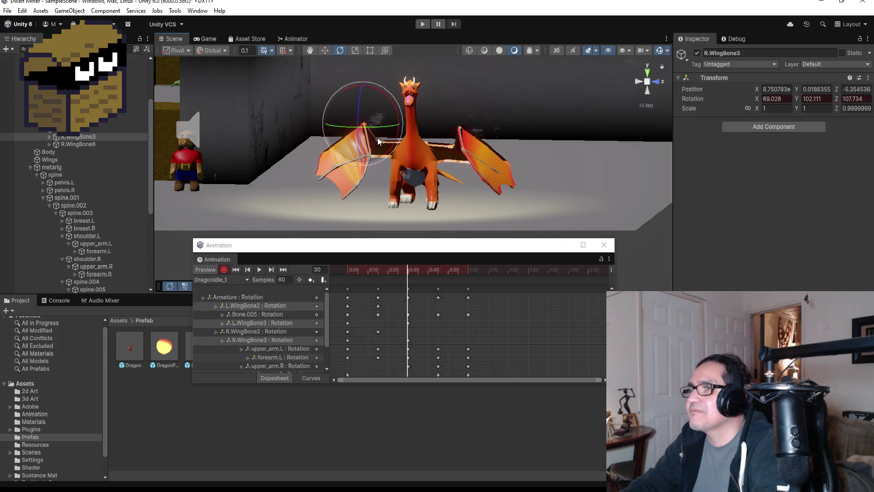
pyautogui.moveTo(384, 93); pyautogui.dragTo(356, 69)
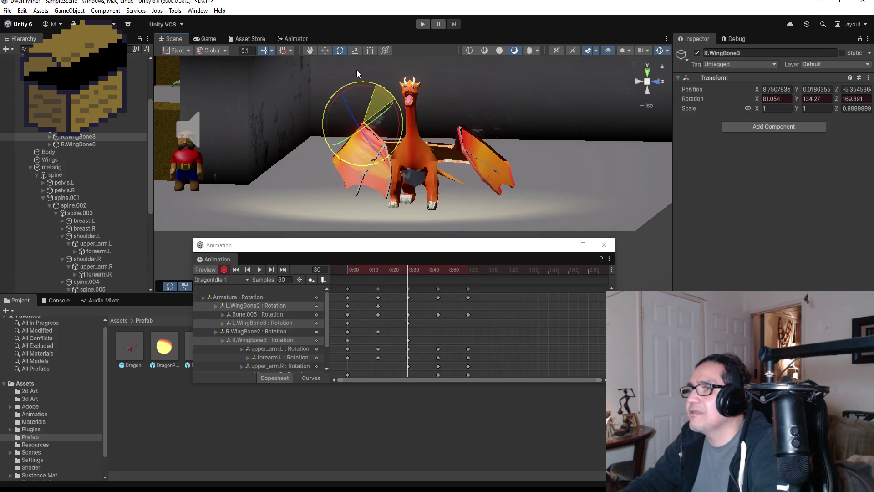
pyautogui.moveTo(392, 127)
pyautogui.mouseDown()
pyautogui.moveTo(302, 113)
pyautogui.moveTo(337, 121)
pyautogui.mouseUp()
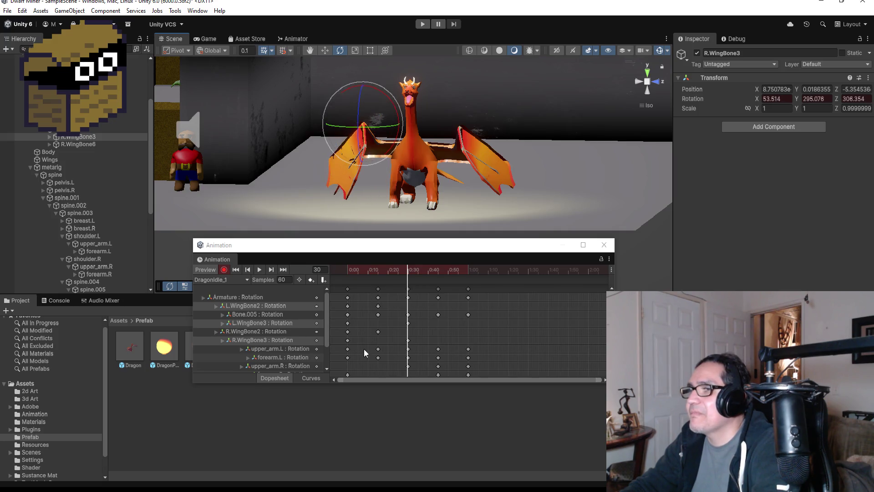
pyautogui.click(224, 269)
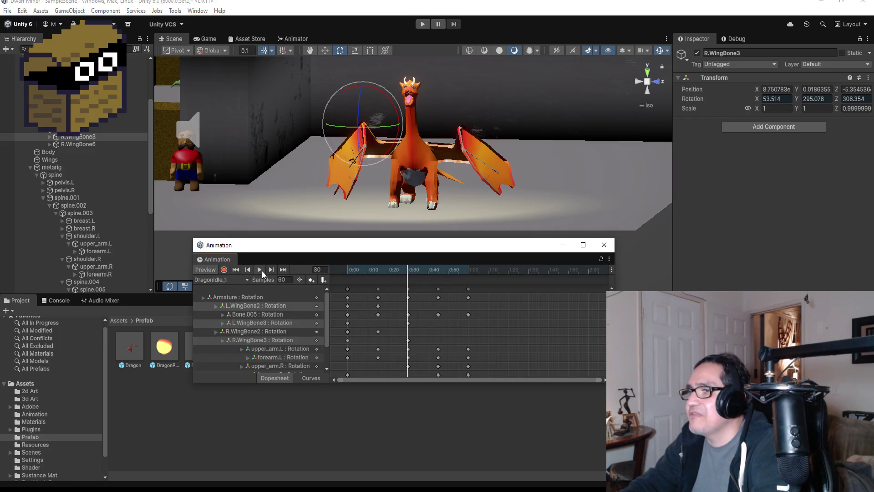
# Preview the wing animation, stop it, and return the playhead to frame 0.
pyautogui.click(262, 270)
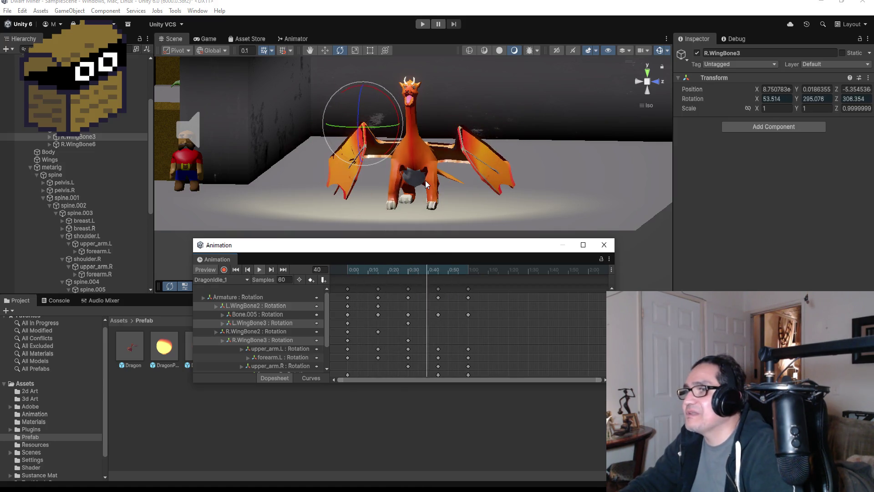
pyautogui.moveTo(455, 187); pyautogui.dragTo(469, 184)
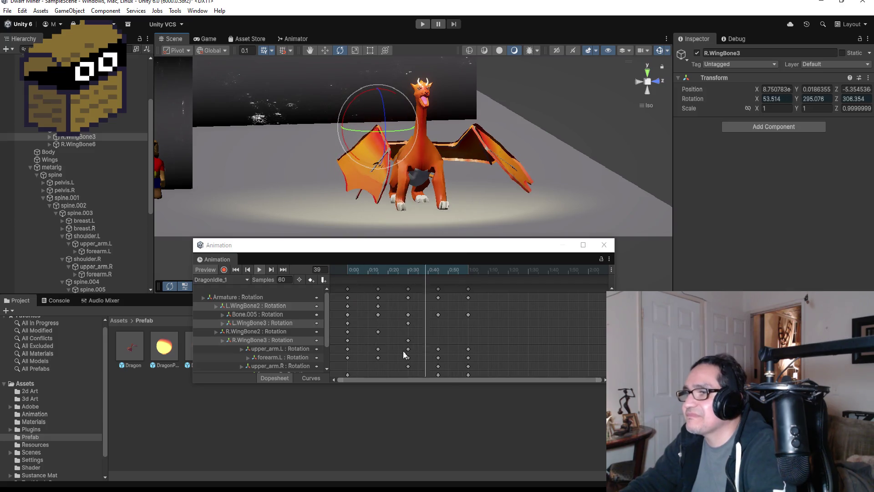
pyautogui.click(260, 270)
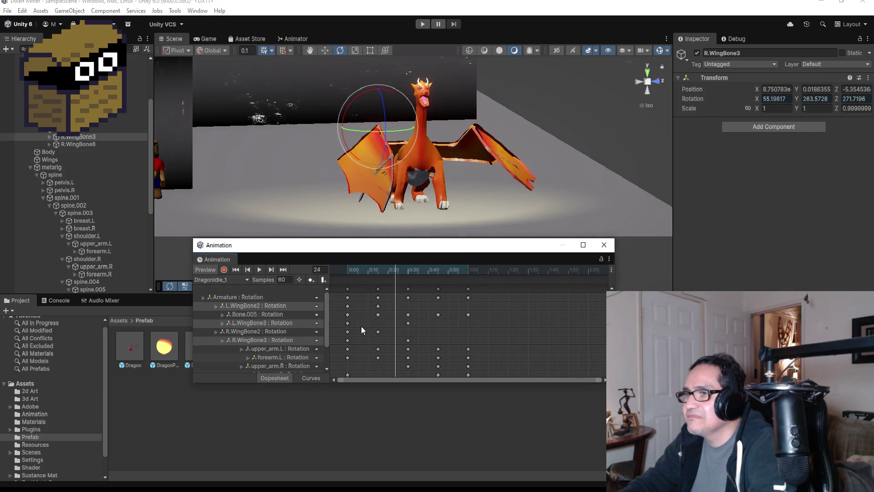
pyautogui.click(253, 269)
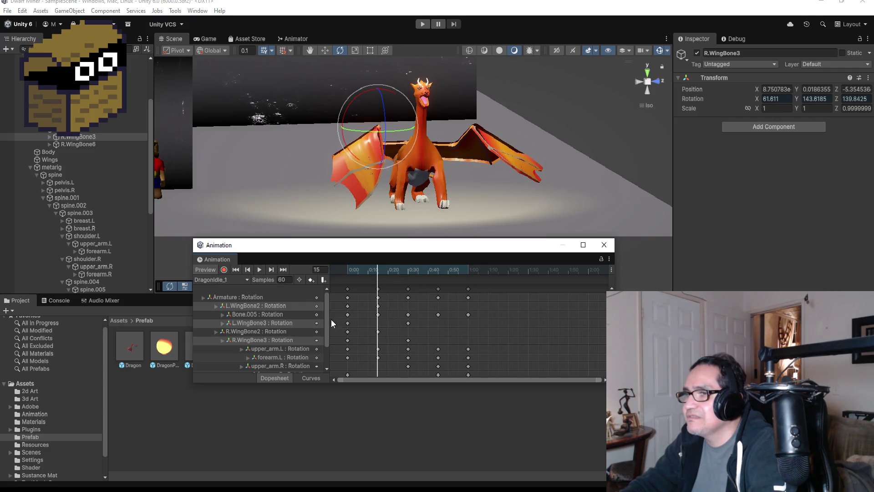
pyautogui.click(247, 269)
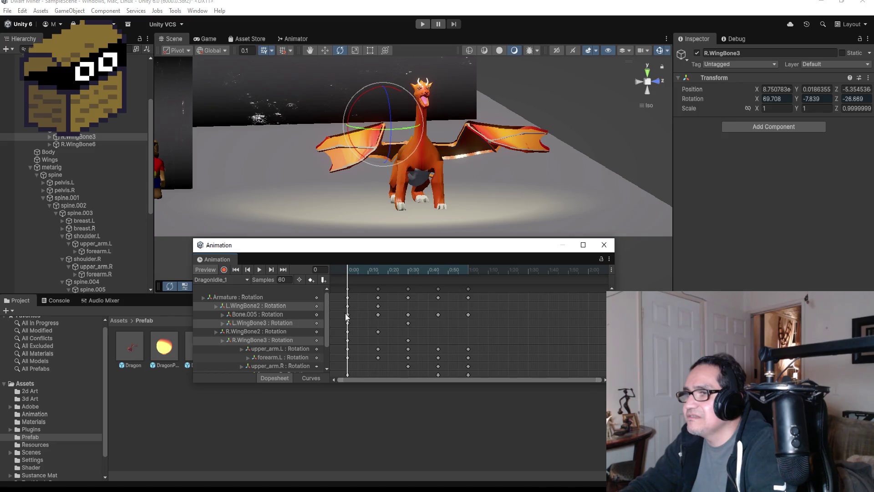
# Inspect the Bone.005, L.WingBone3 and L.WingBone2 keys and return to the first frame.
pyautogui.click(348, 314)
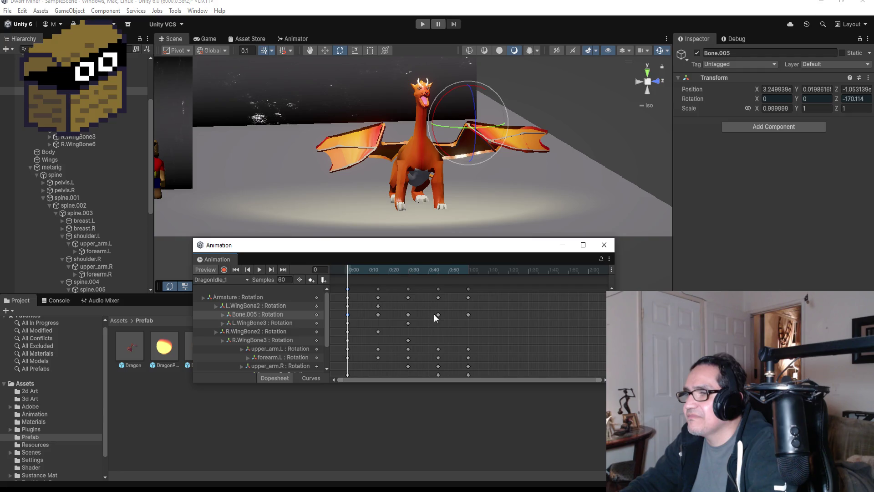
pyautogui.click(408, 323)
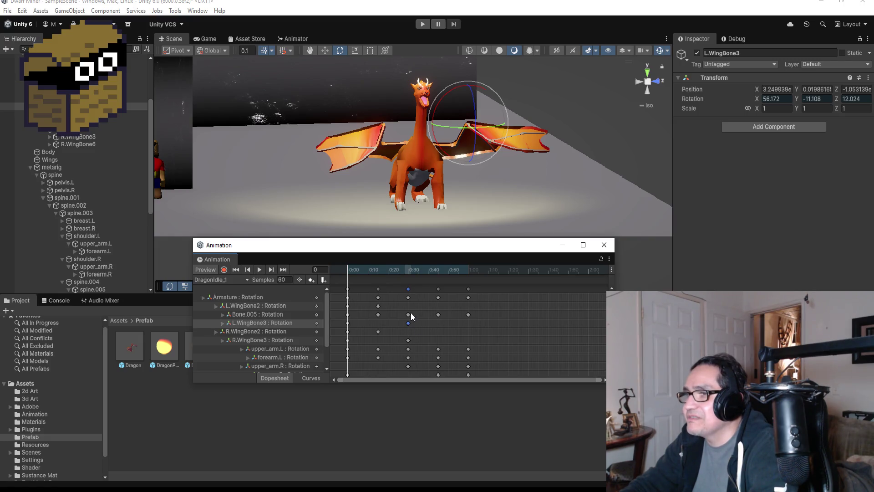
pyautogui.click(275, 306)
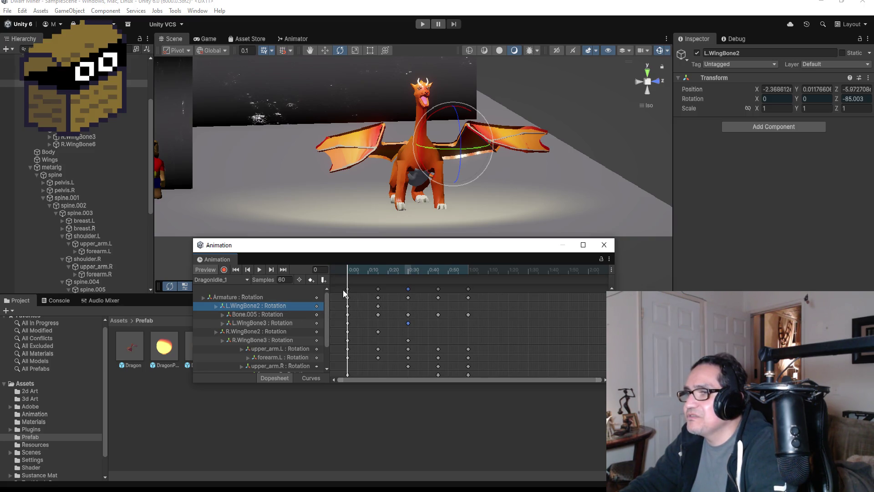
pyautogui.click(250, 270)
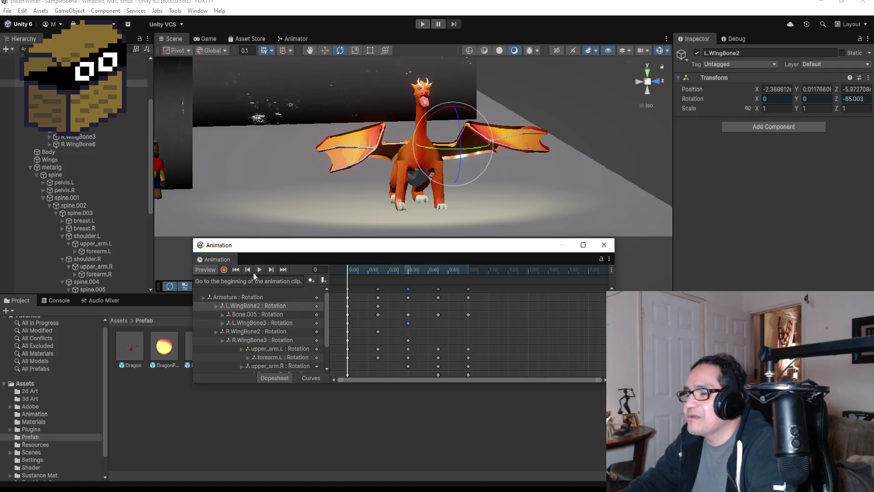
# Add a key column for all bones from the 0:00 keys, slide it to about 1:16, and play.
pyautogui.click(348, 289)
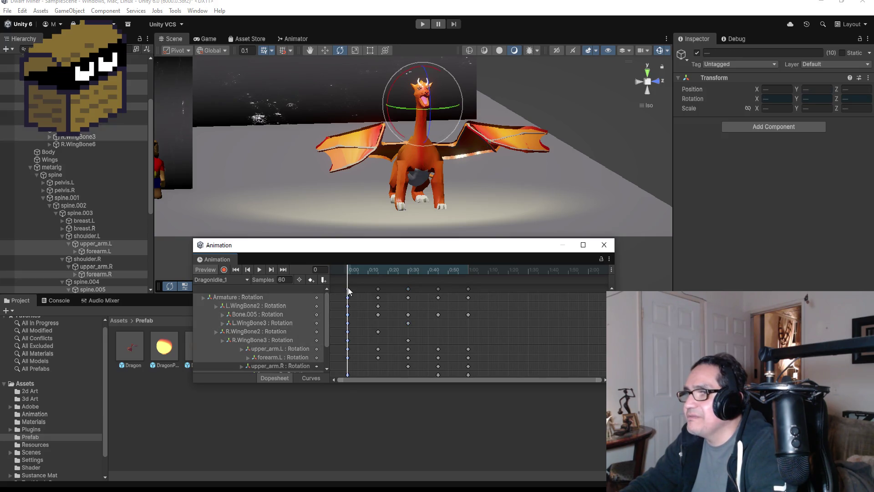
pyautogui.rightClick(493, 291)
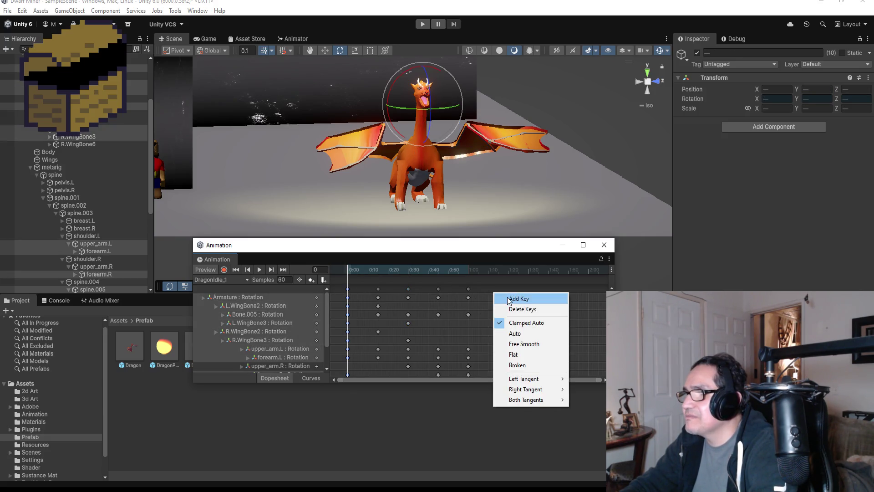
pyautogui.click(494, 297)
pyautogui.moveTo(493, 292); pyautogui.dragTo(504, 294)
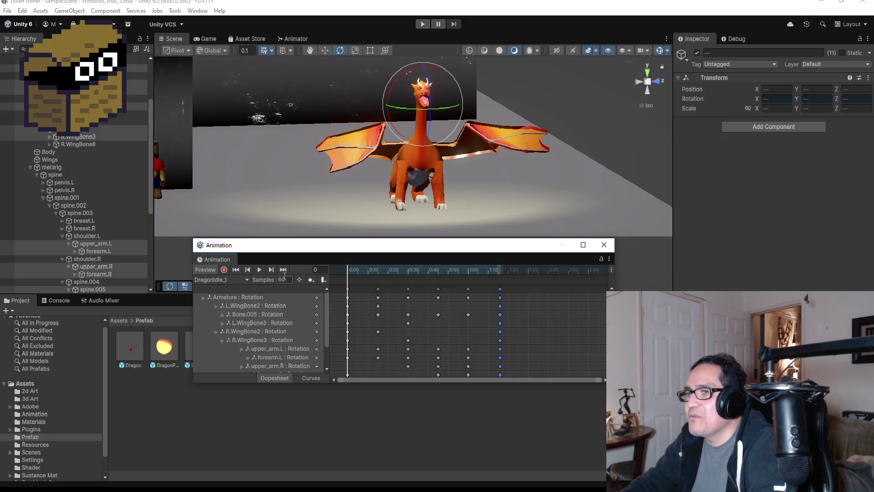
pyautogui.click(260, 271)
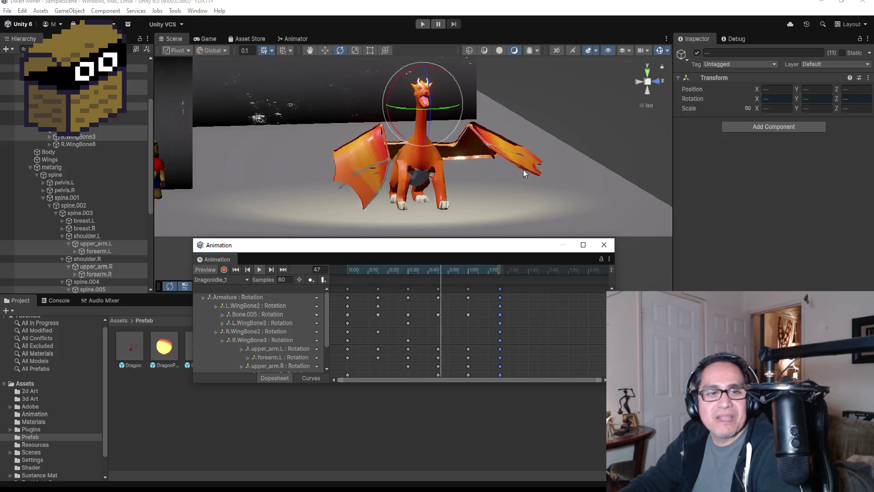
# Stop the preview, step through keyframes to frame 45, enable recording and select R.WingBone3.
pyautogui.moveTo(523, 170); pyautogui.dragTo(455, 153)
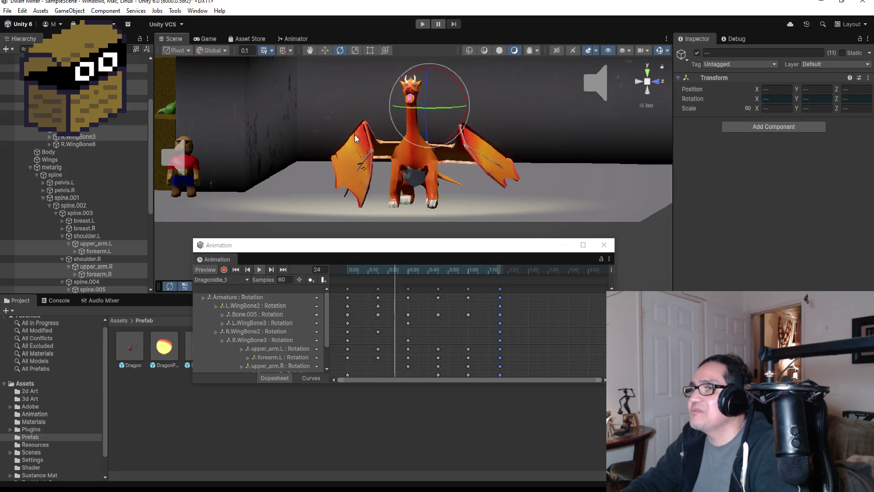
pyautogui.click(259, 269)
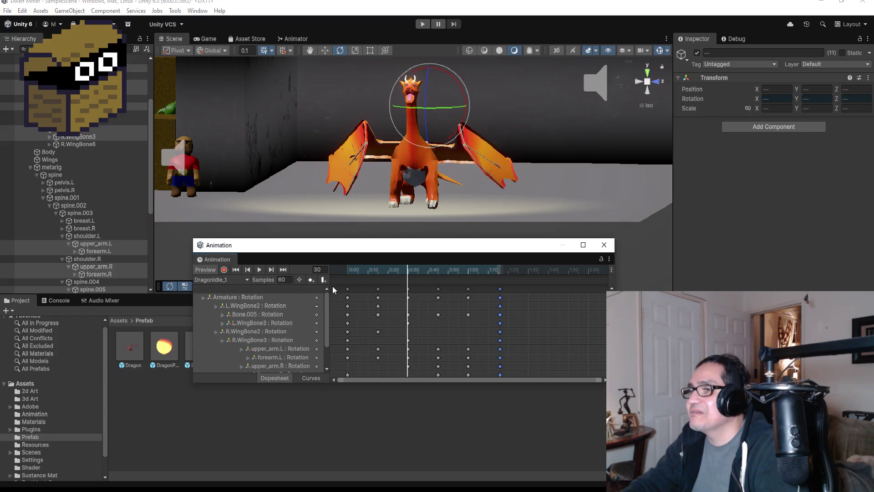
pyautogui.click(246, 270)
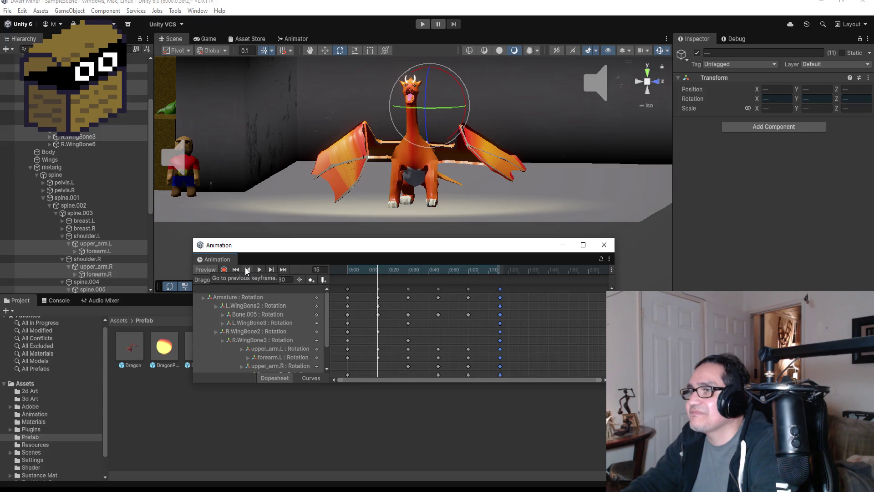
pyautogui.click(247, 269)
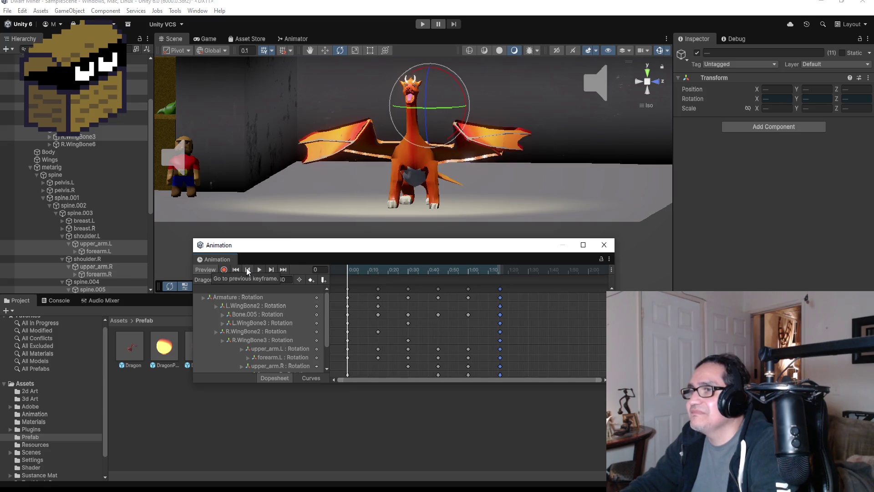
pyautogui.click(272, 270)
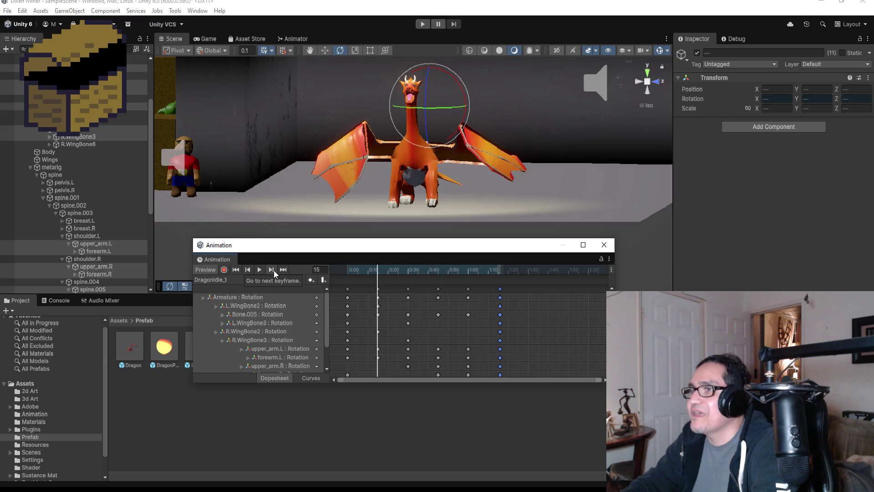
pyautogui.click(274, 269)
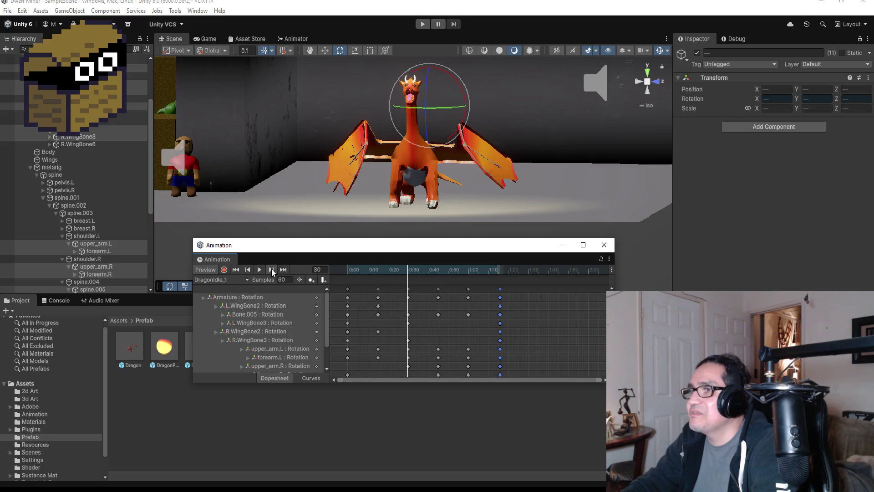
pyautogui.click(271, 269)
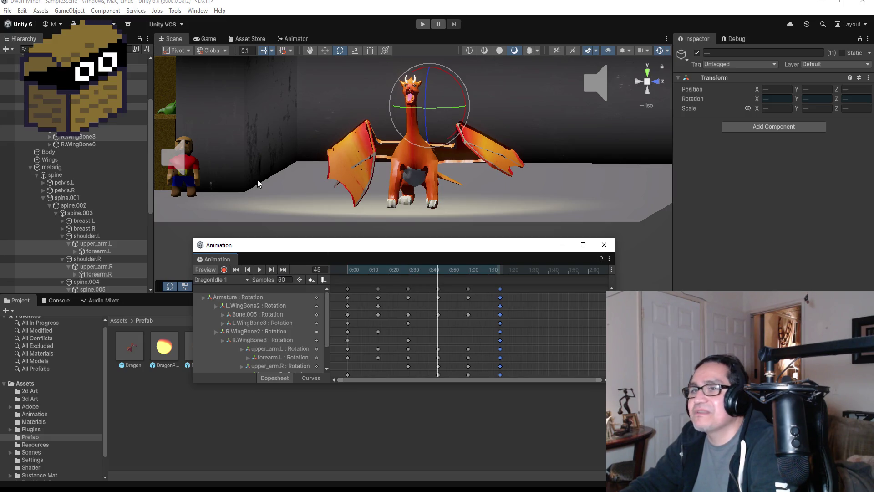
pyautogui.click(223, 270)
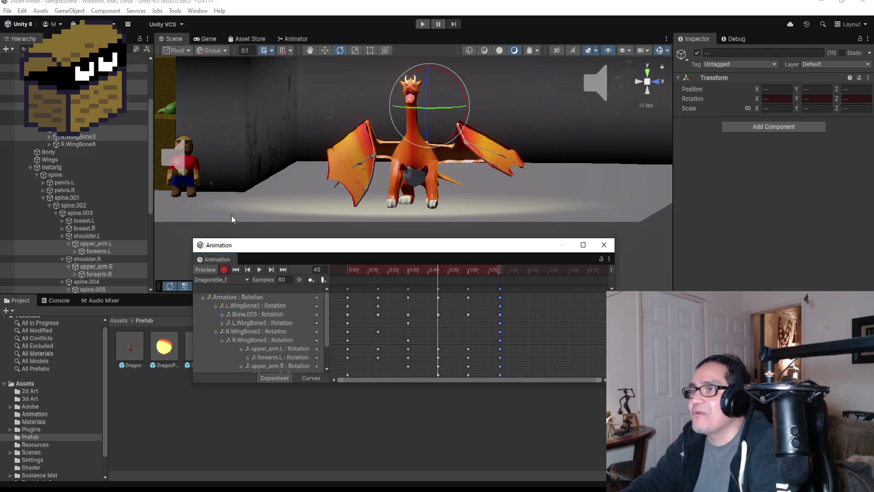
pyautogui.click(77, 137)
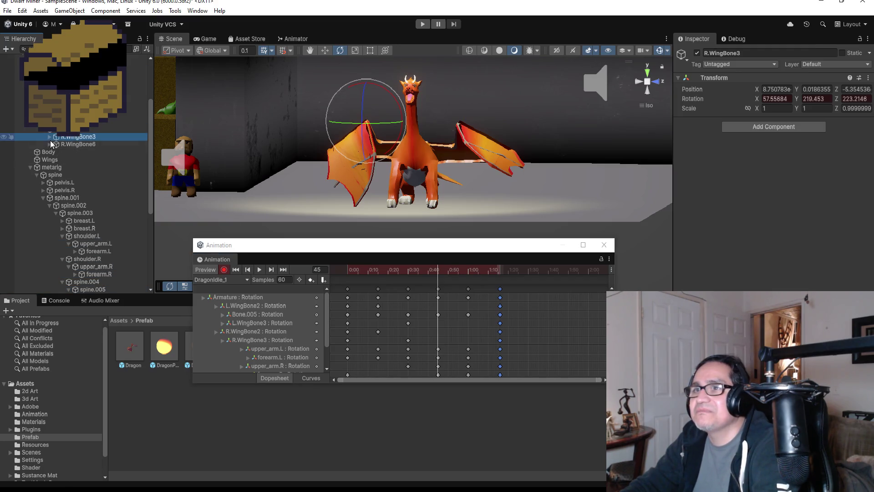
# Fold the right wing at frame 45 by rotating R.WingBone4 and R.WingBone3, then stop recording.
pyautogui.click(50, 137)
pyautogui.click(86, 145)
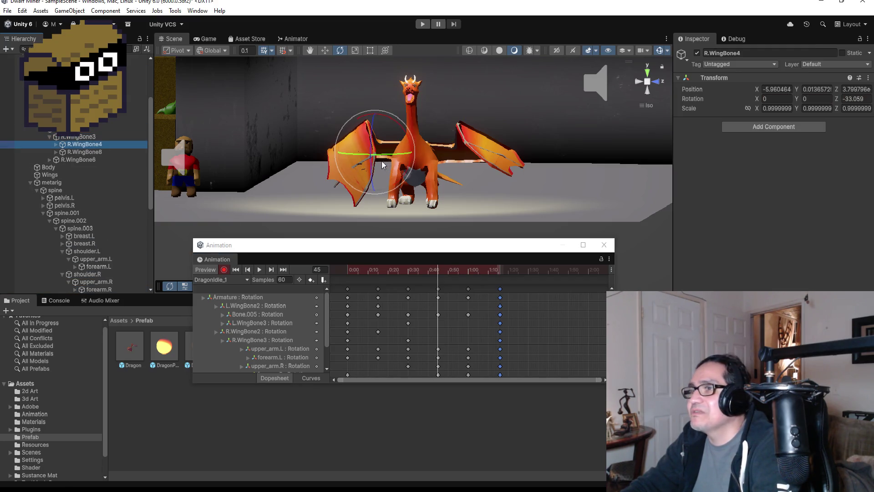
pyautogui.moveTo(382, 159)
pyautogui.mouseDown()
pyautogui.moveTo(365, 171)
pyautogui.moveTo(405, 146)
pyautogui.mouseUp()
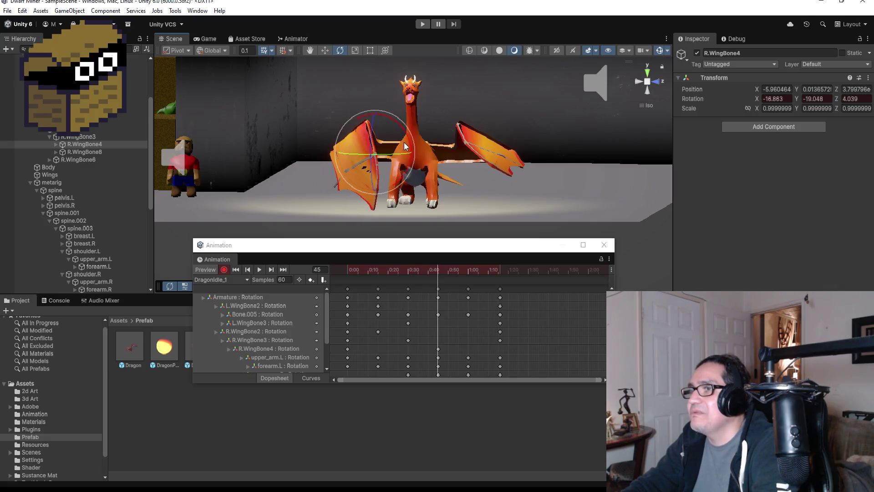
pyautogui.moveTo(371, 176); pyautogui.dragTo(377, 88)
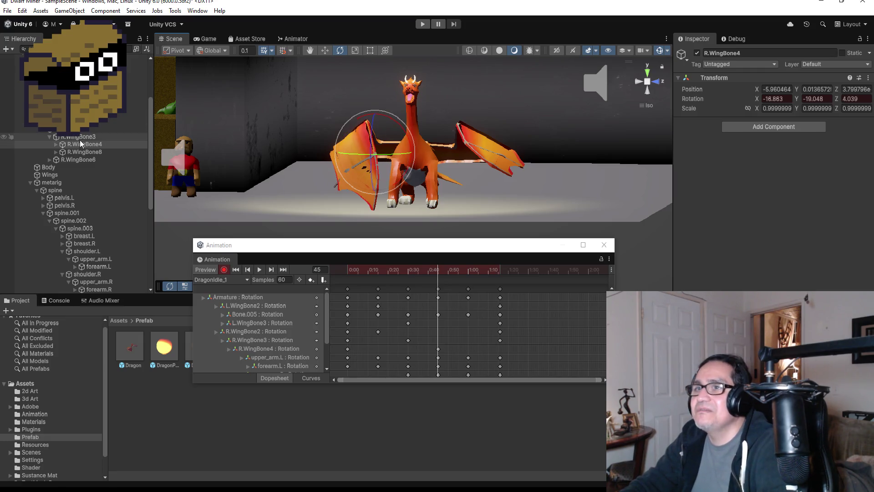
pyautogui.click(96, 137)
pyautogui.moveTo(395, 121); pyautogui.dragTo(392, 128)
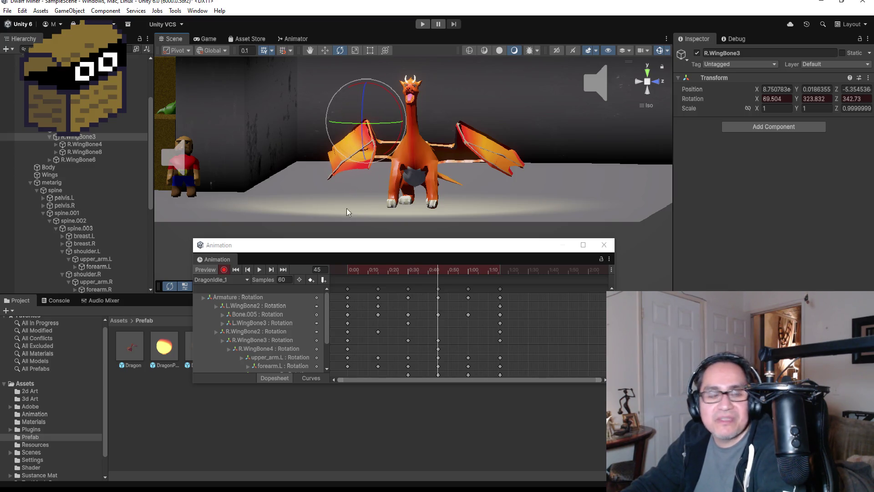
pyautogui.click(225, 270)
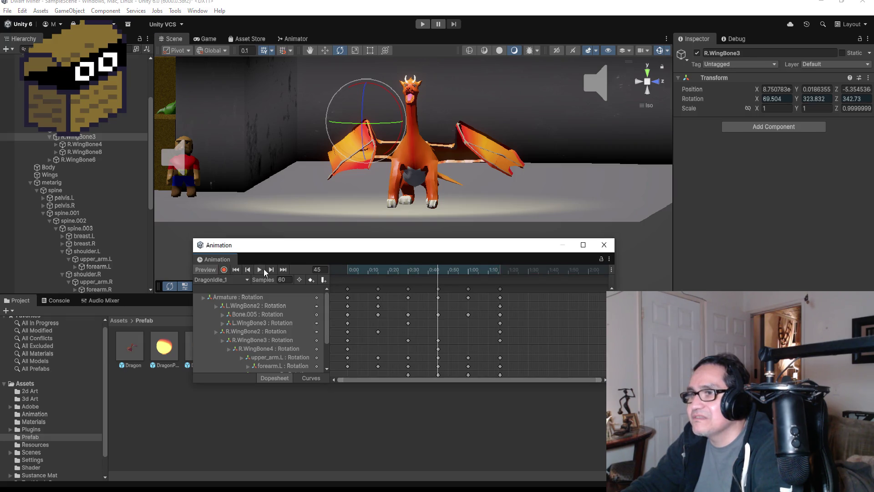
# Preview the idle clip, orbit the Scene view to the dragon's side, and start play mode.
pyautogui.click(261, 270)
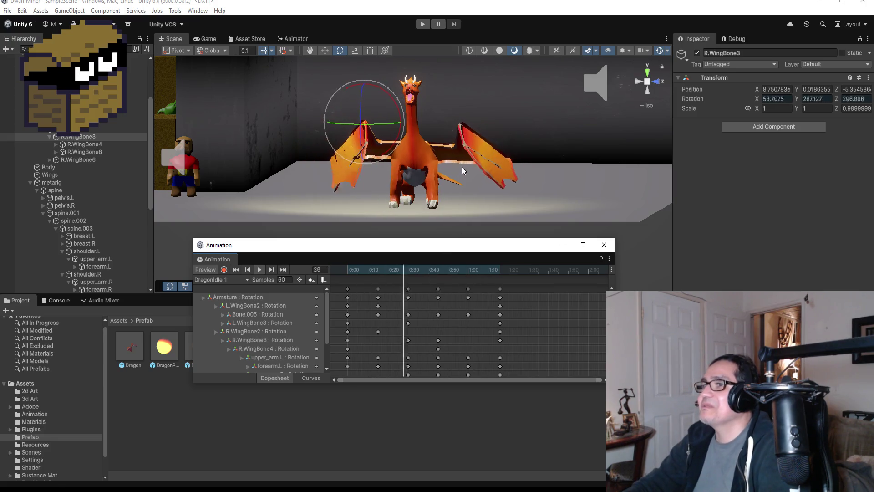
pyautogui.moveTo(462, 167)
pyautogui.keyDown('alt'); pyautogui.mouseDown()
pyautogui.moveTo(552, 147)
pyautogui.moveTo(478, 152)
pyautogui.mouseUp(); pyautogui.keyUp('alt')
pyautogui.click(423, 24)
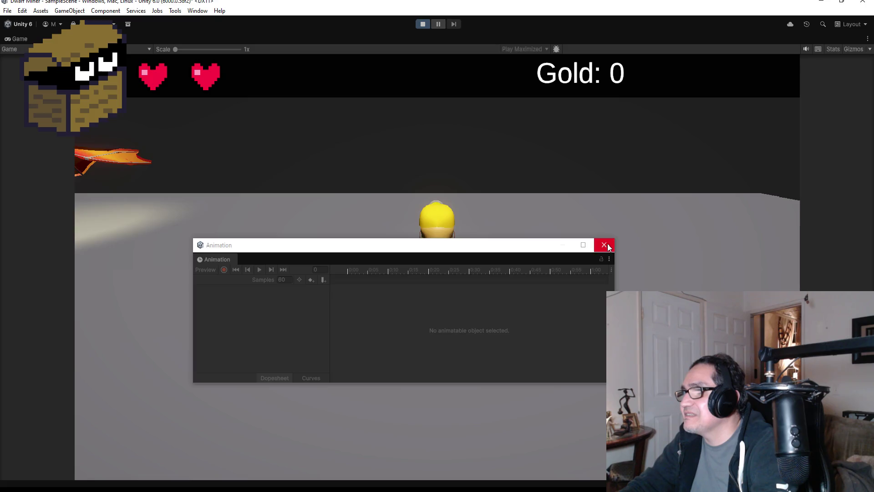
# Close the floating Animation window, walk the dwarf toward the dragon, then exit play mode.
pyautogui.click(604, 245)
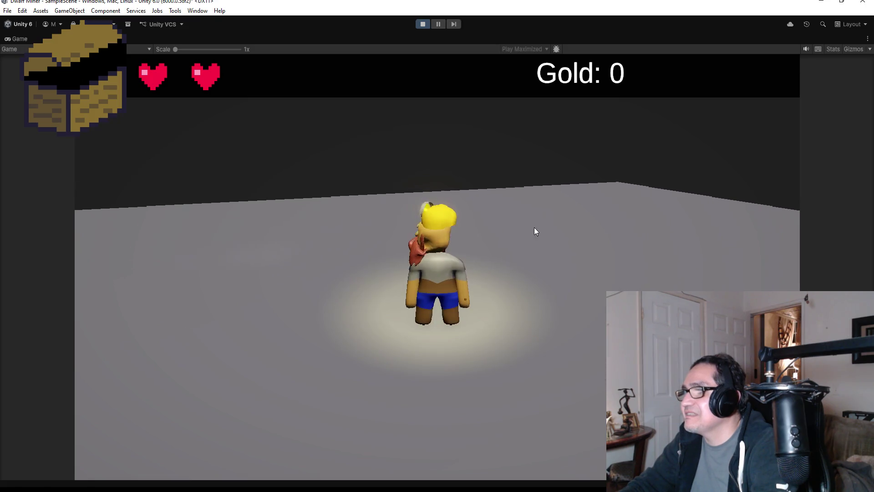
pyautogui.press('w')
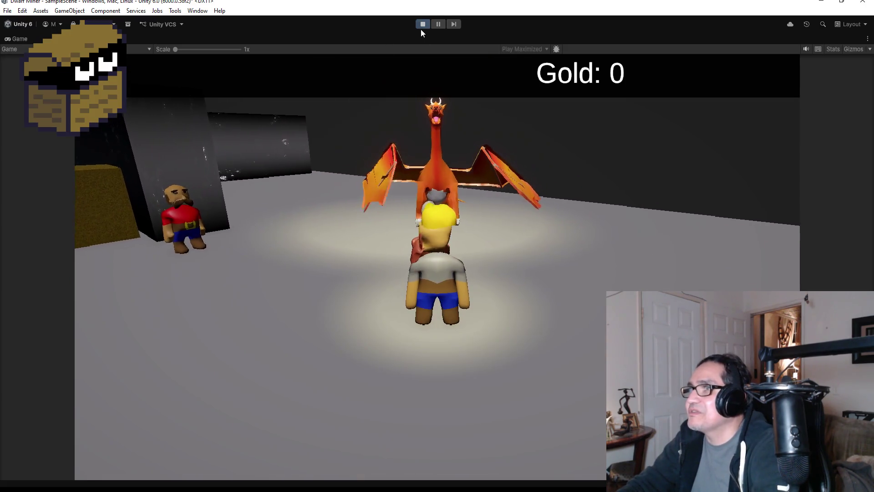
pyautogui.click(422, 28)
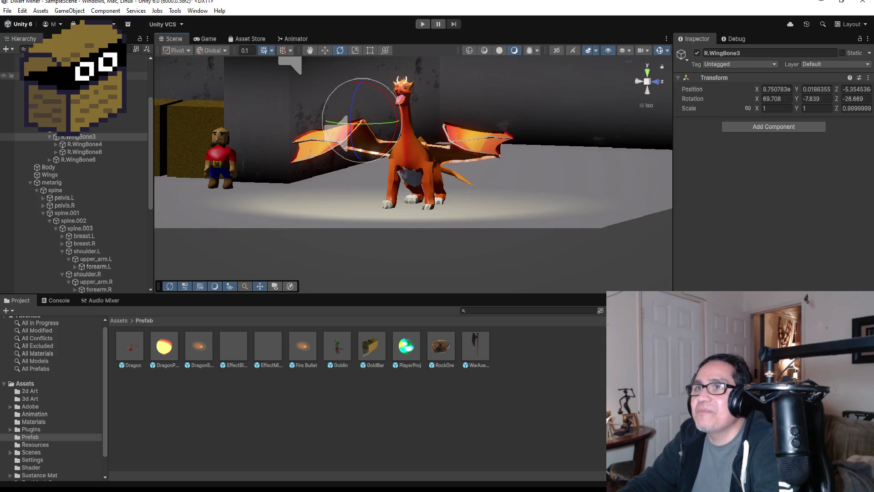
# Select Dragon in the Hierarchy and open Window > Animation > Animation.
pyautogui.scroll(5, 77, 155)
pyautogui.click(62, 143)
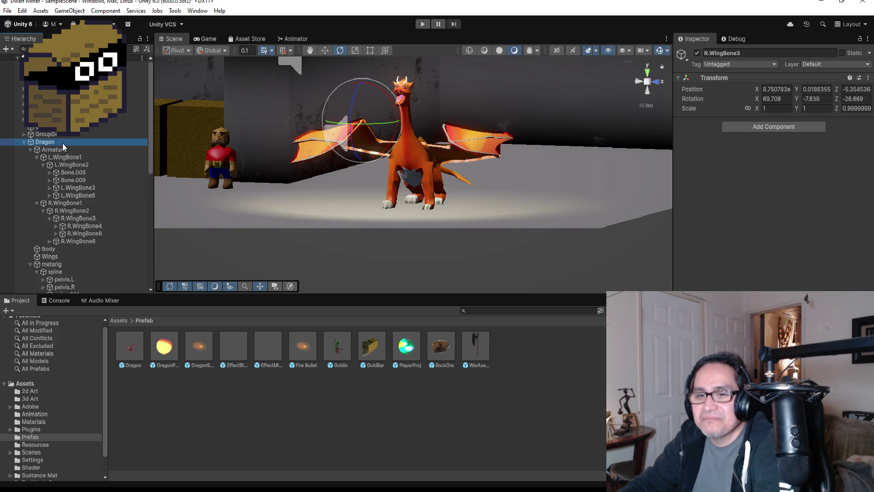
pyautogui.click(188, 13)
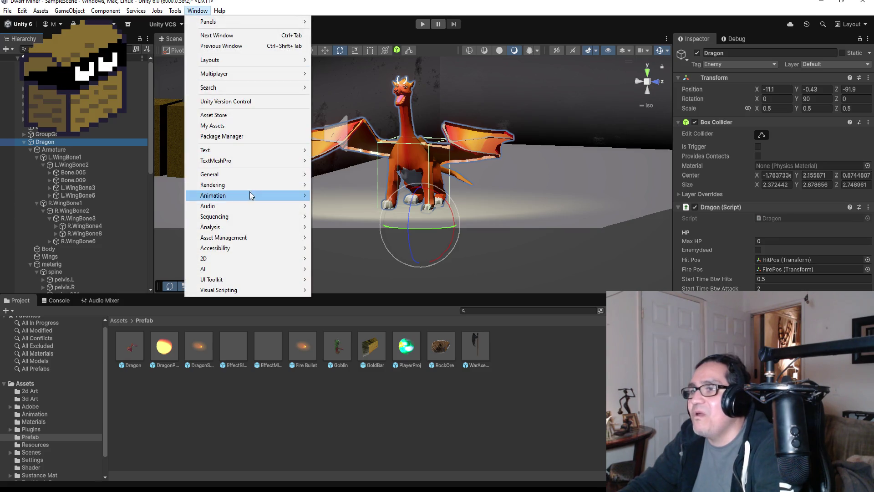
pyautogui.moveTo(251, 206)
pyautogui.click(356, 196)
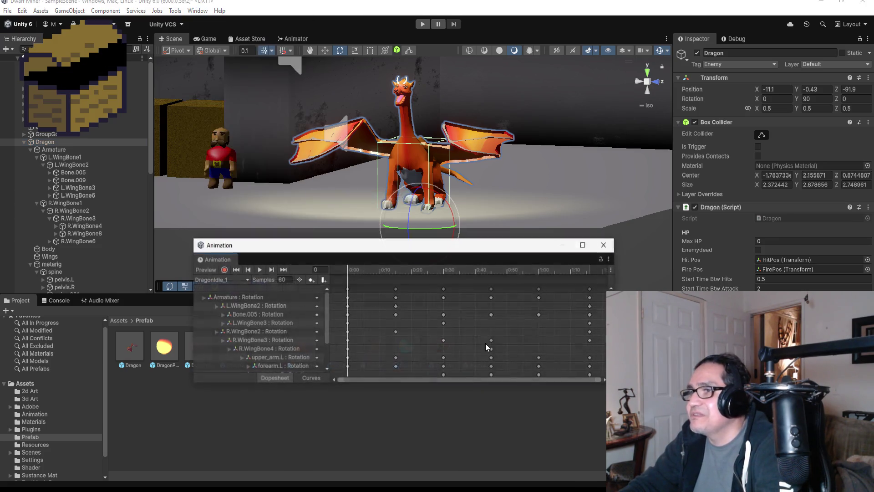
# Select the Armature, L.WingBone2 and R.WingBone2 rotation tracks in the dopesheet.
pyautogui.click(263, 298)
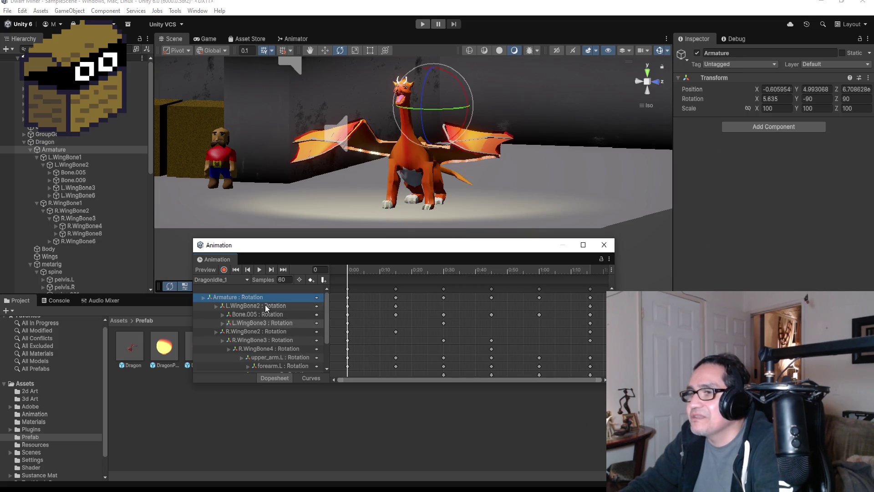
pyautogui.click(269, 305)
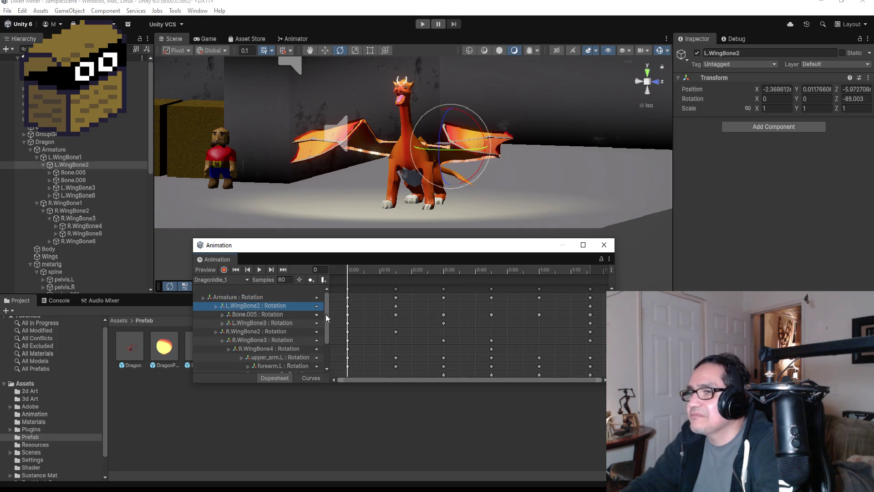
pyautogui.click(238, 333)
pyautogui.scroll(-3, 468, 336)
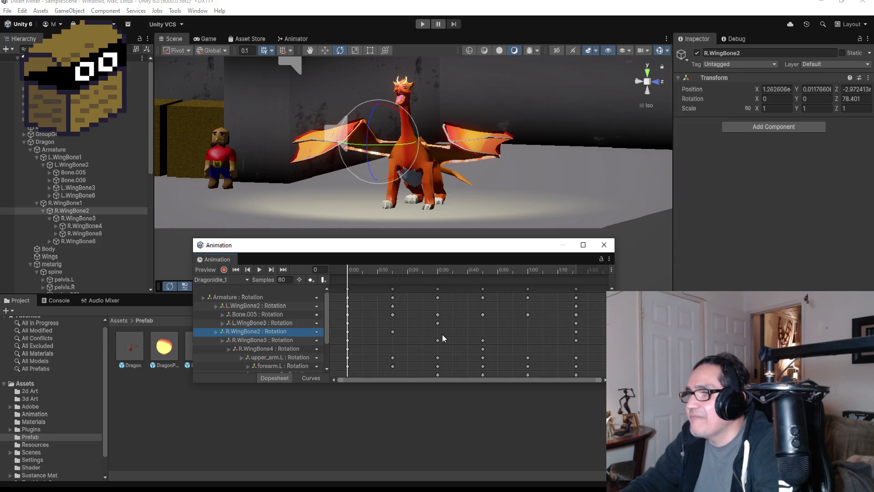
# Add an R.WingBone2 key at 0:30 and move the playhead to frame 30.
pyautogui.rightClick(439, 334)
pyautogui.click(448, 340)
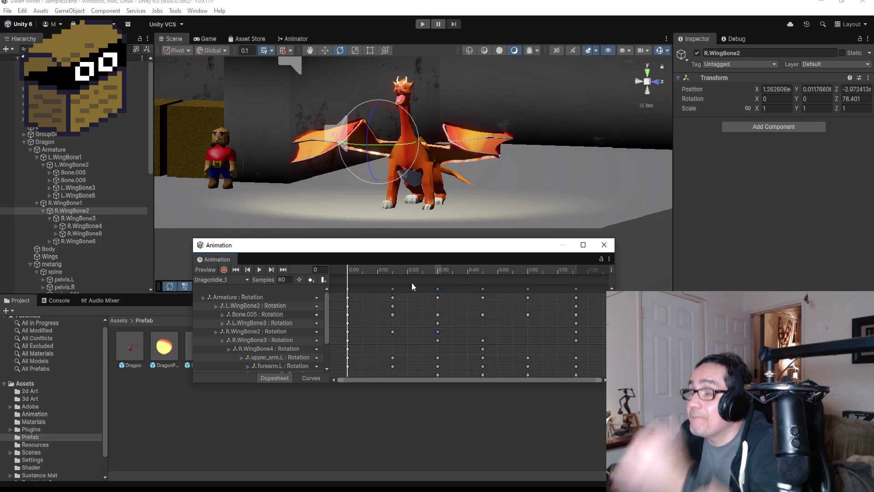
pyautogui.click(283, 271)
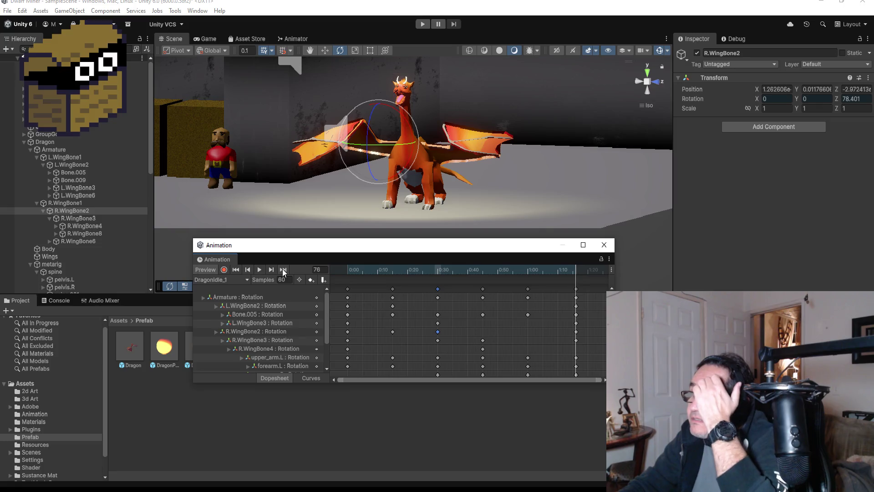
pyautogui.click(248, 269)
pyautogui.click(248, 269)
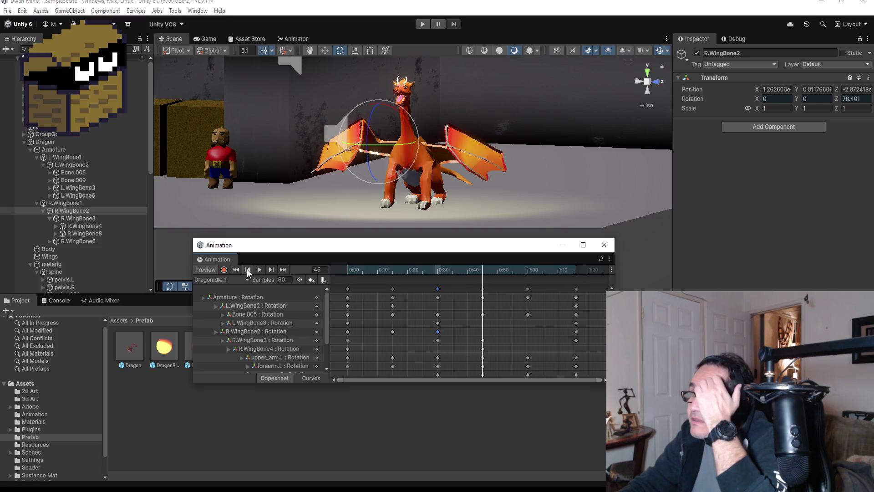
pyautogui.click(248, 270)
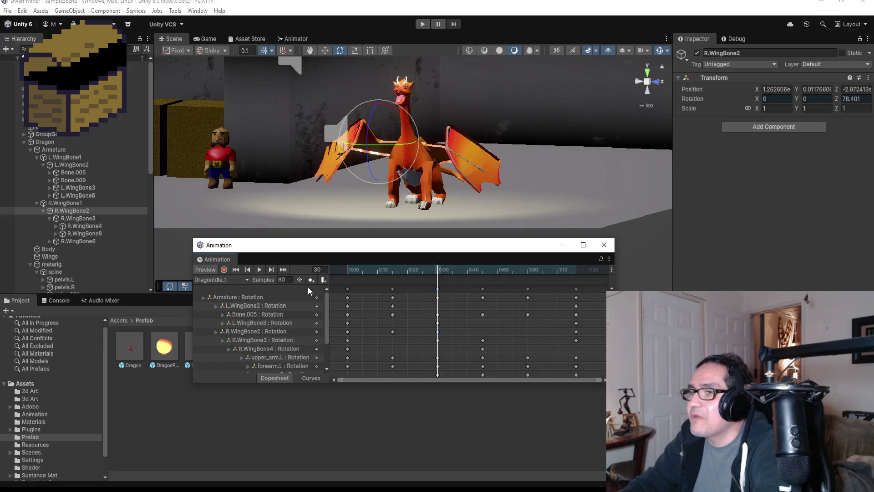
# Record a new right-wing pose by rotating R.WingBone2 at frame 30.
pyautogui.click(224, 269)
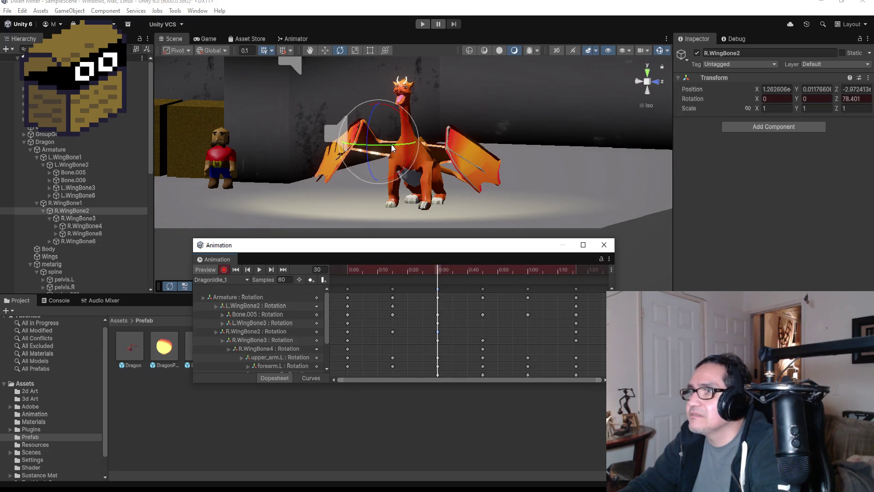
pyautogui.moveTo(391, 143); pyautogui.dragTo(372, 157)
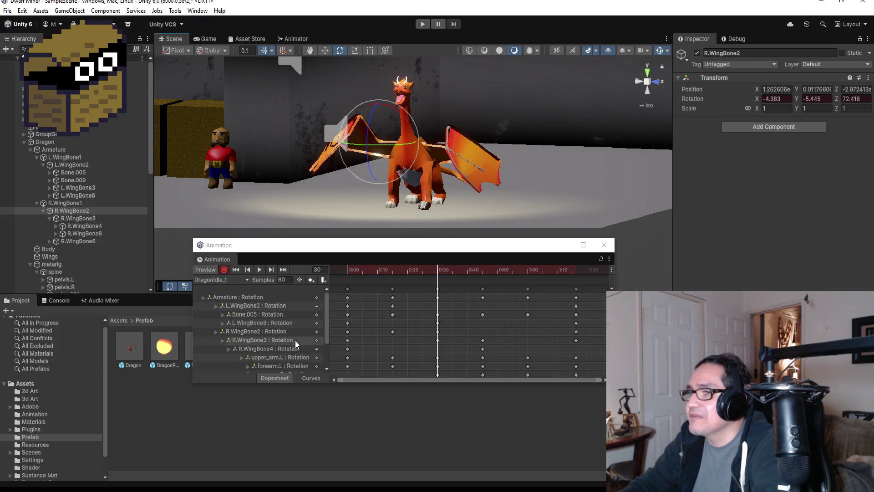
pyautogui.click(224, 269)
# Preview the flap, then settle on the frame-15 keyframe and select Bone.005's key.
pyautogui.click(257, 269)
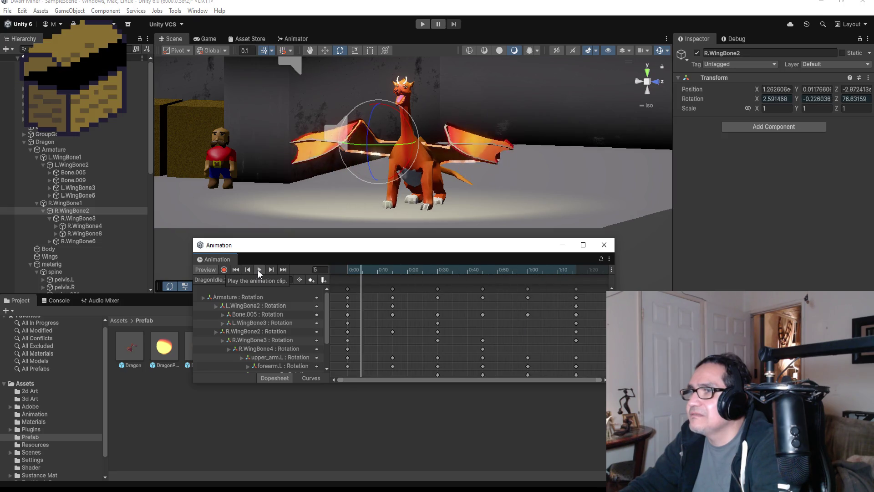
pyautogui.click(258, 270)
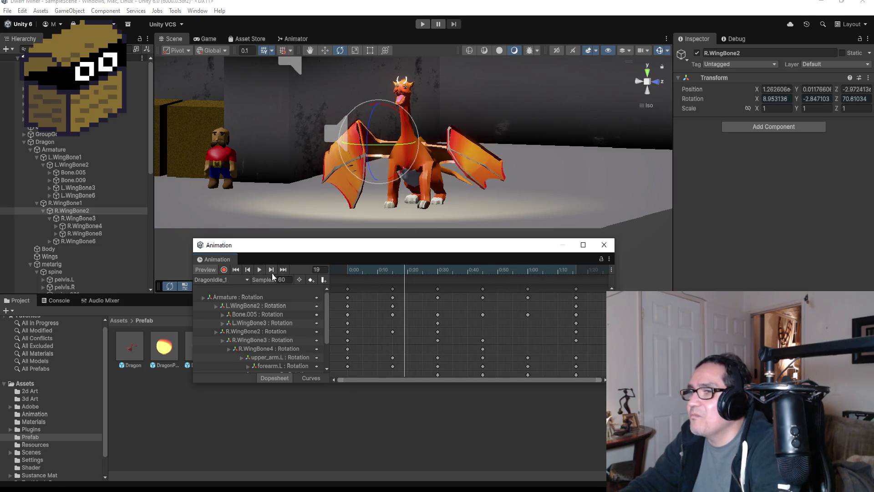
pyautogui.click(250, 270)
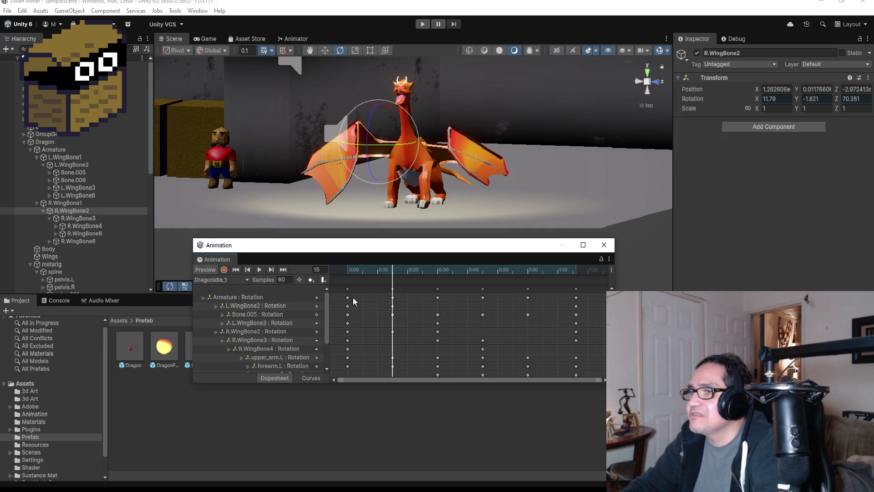
pyautogui.click(272, 270)
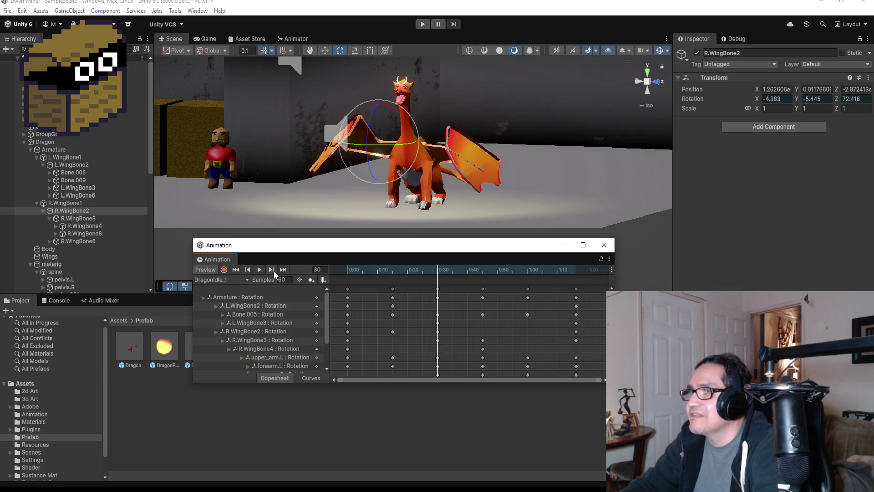
pyautogui.click(248, 270)
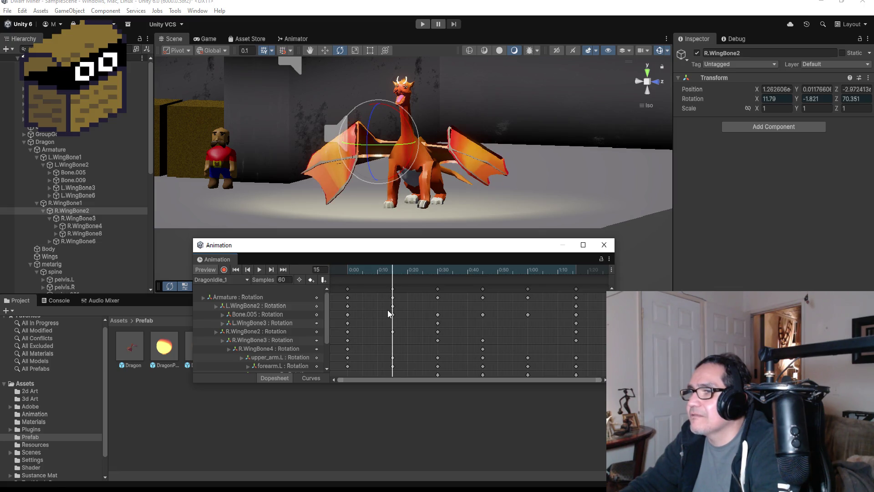
pyautogui.click(392, 314)
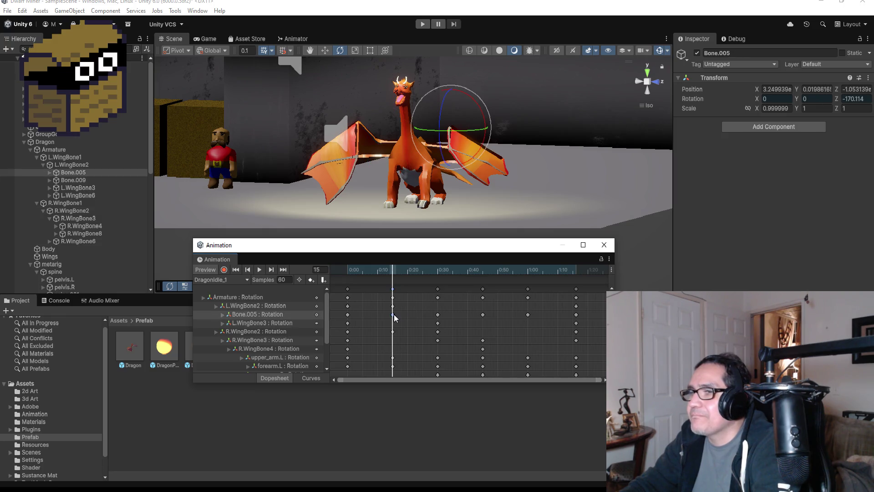
# Record new frame-15 rotations for R.WingBone2 and R.WingBone3, then replay the flap.
pyautogui.click(225, 270)
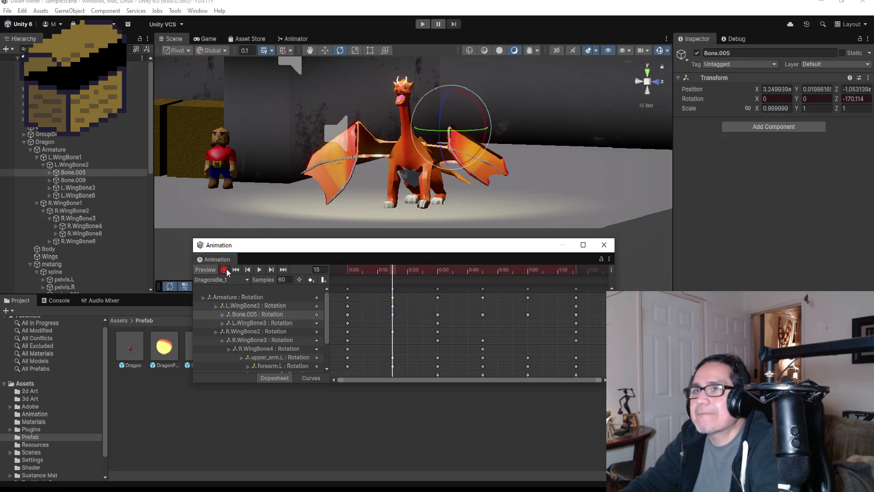
pyautogui.click(80, 211)
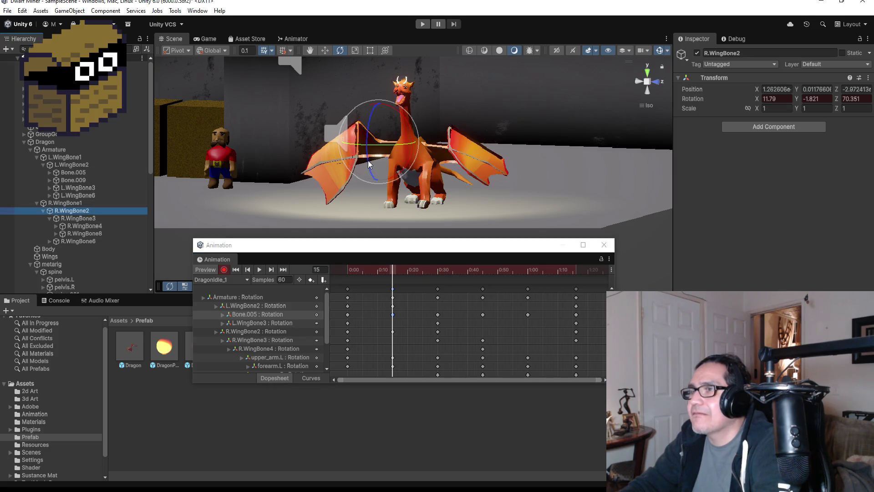
pyautogui.moveTo(368, 160)
pyautogui.mouseDown()
pyautogui.moveTo(398, 144)
pyautogui.moveTo(382, 145)
pyautogui.mouseUp()
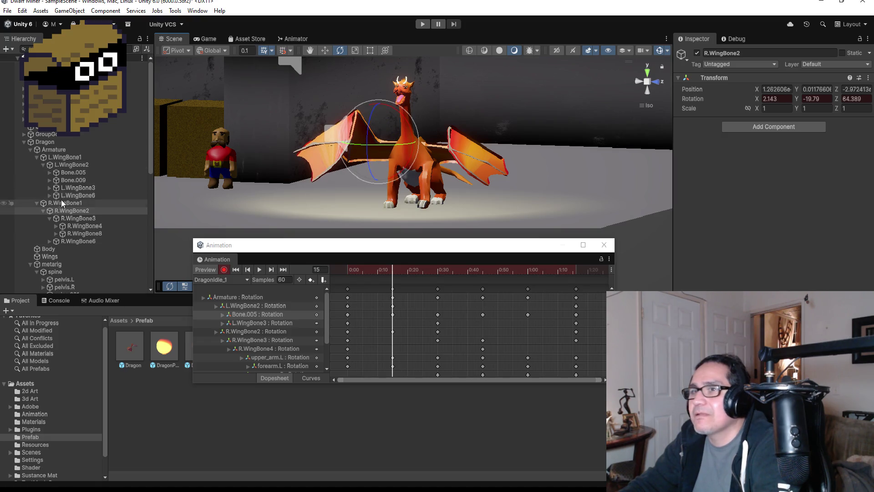
pyautogui.click(70, 218)
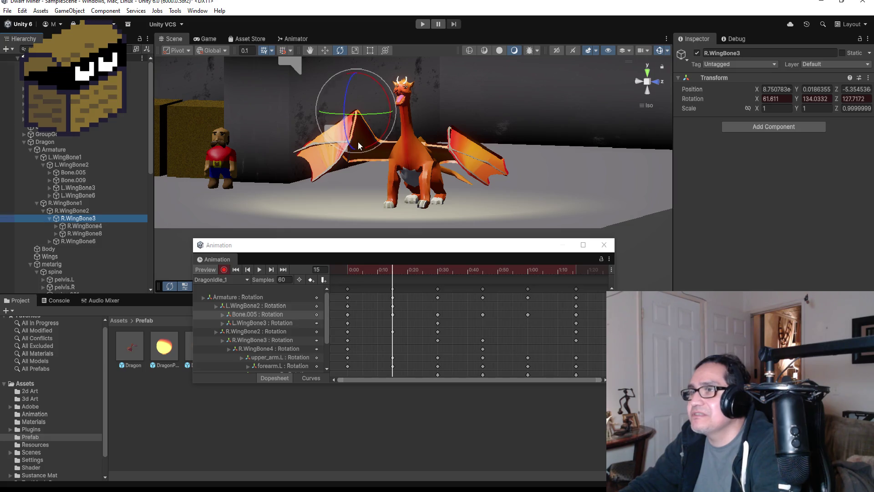
pyautogui.moveTo(349, 138); pyautogui.dragTo(345, 108)
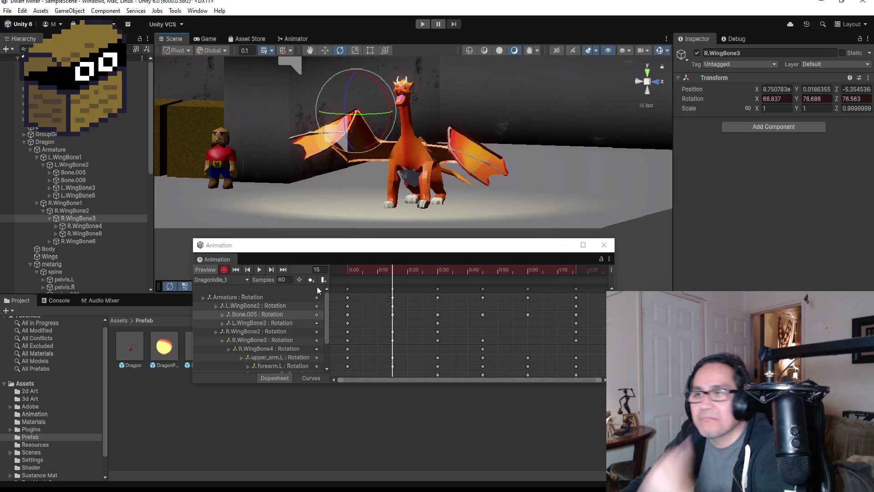
pyautogui.click(227, 270)
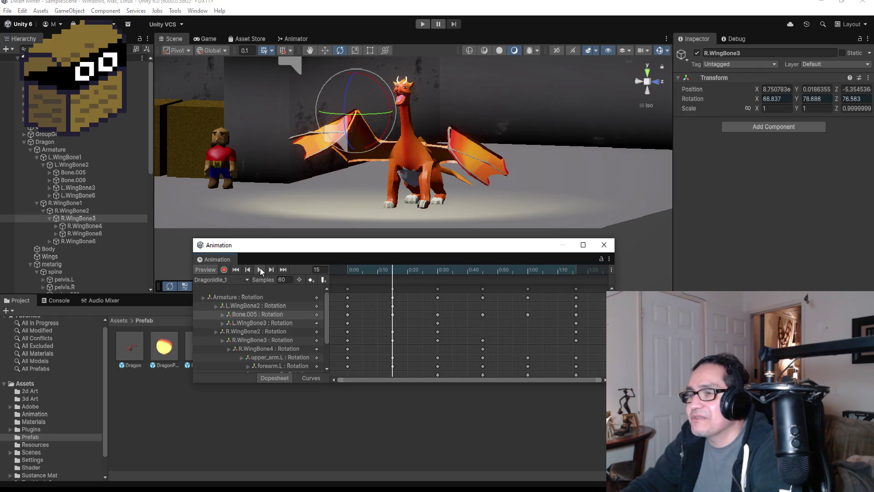
pyautogui.click(261, 269)
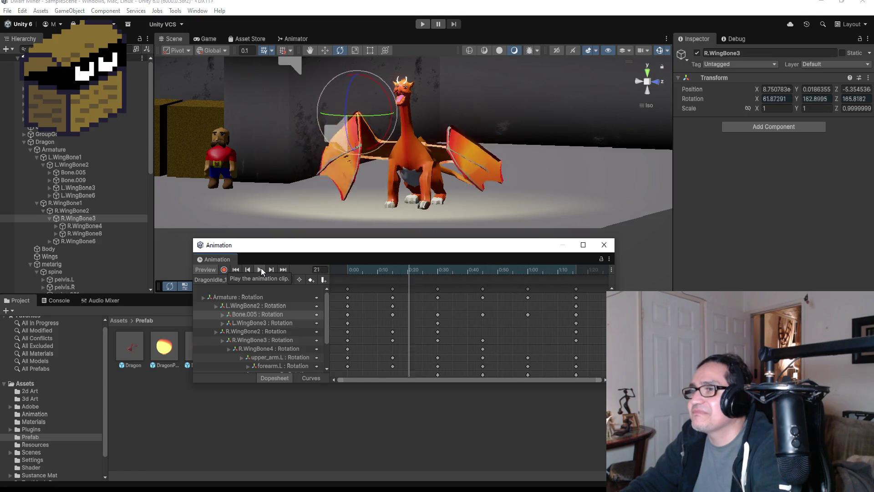
pyautogui.click(255, 316)
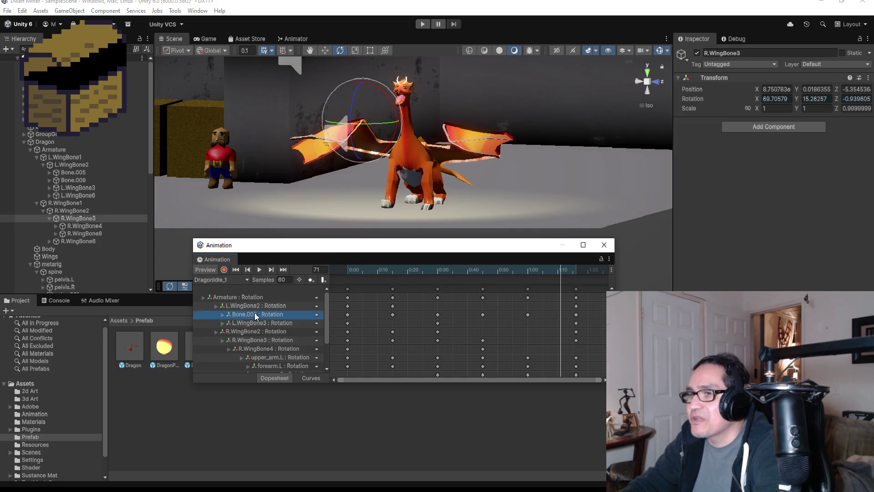
# Delete the R.WingBone2 and R.WingBone3 rotation tracks, previewing the clip after each.
pyautogui.click(257, 332)
pyautogui.scroll(-1, 272, 333)
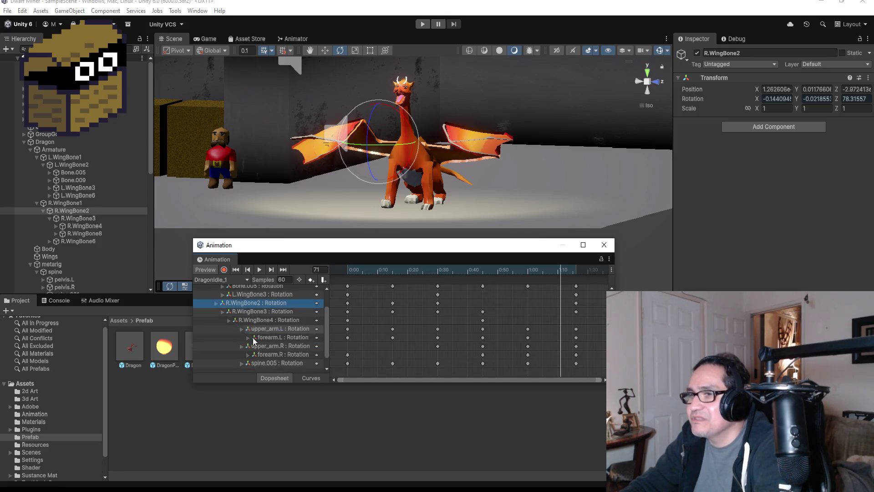
pyautogui.click(217, 303)
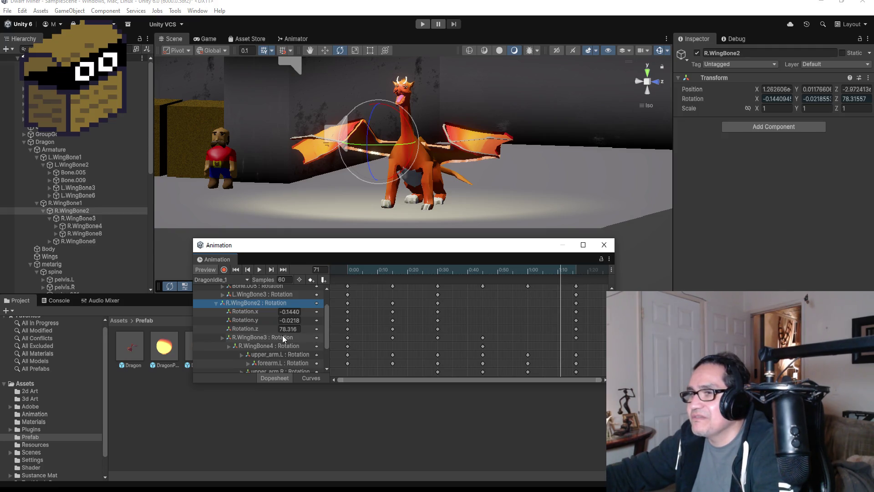
pyautogui.press('Delete')
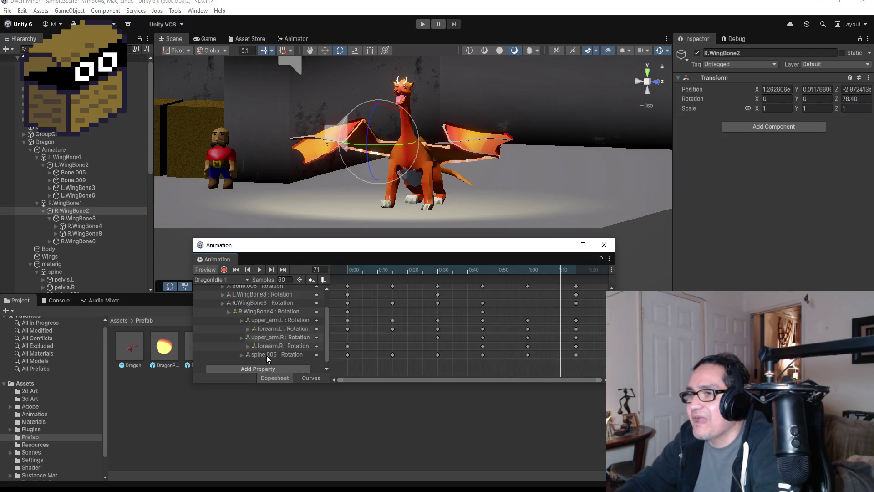
pyautogui.click(259, 269)
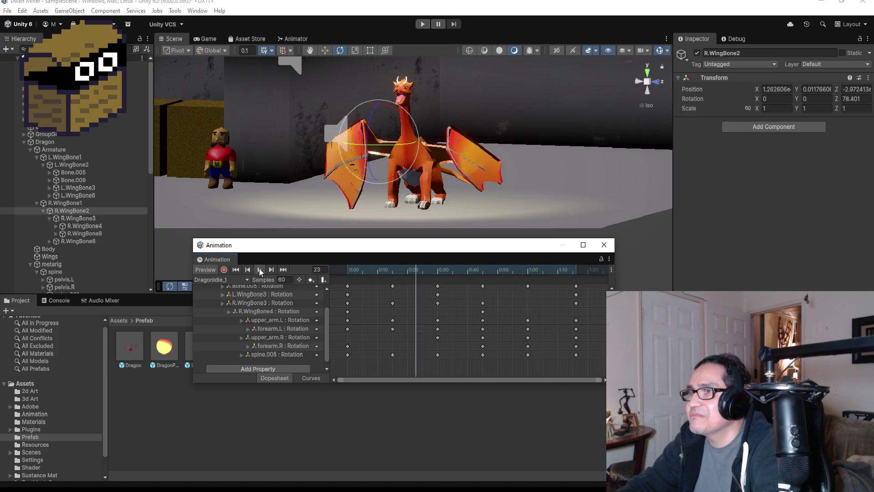
pyautogui.click(261, 303)
pyautogui.press('Delete')
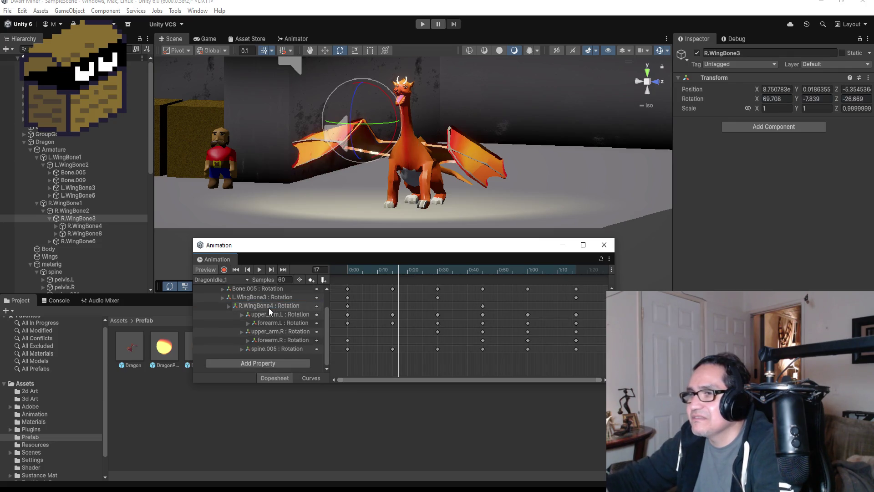
pyautogui.click(261, 269)
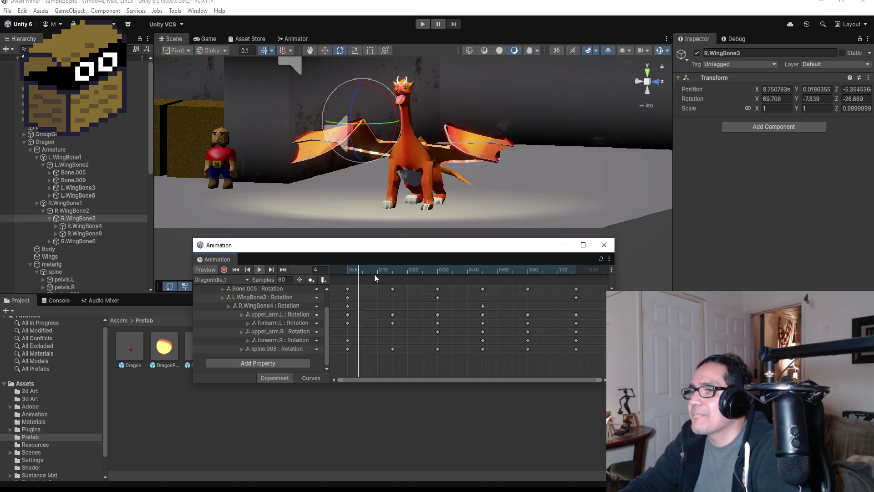
pyautogui.click(259, 272)
# Delete the R.WingBone4 rotation track and replay the idle preview.
pyautogui.click(270, 306)
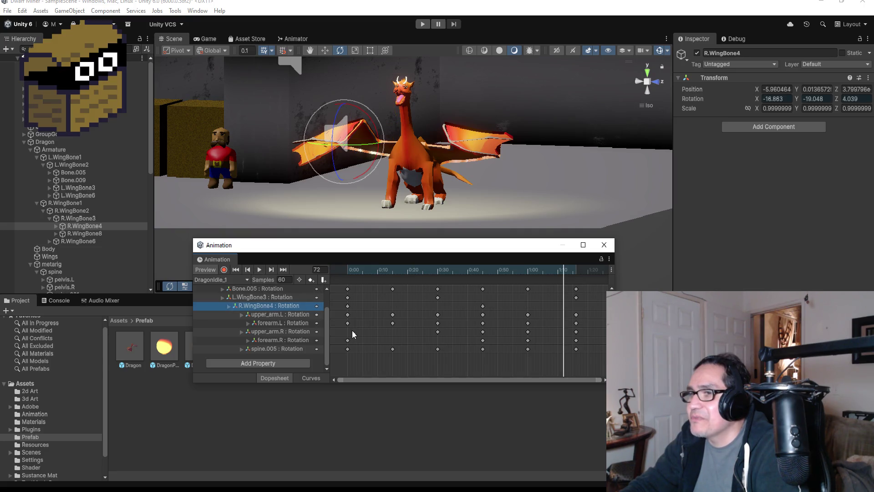
pyautogui.press('Delete')
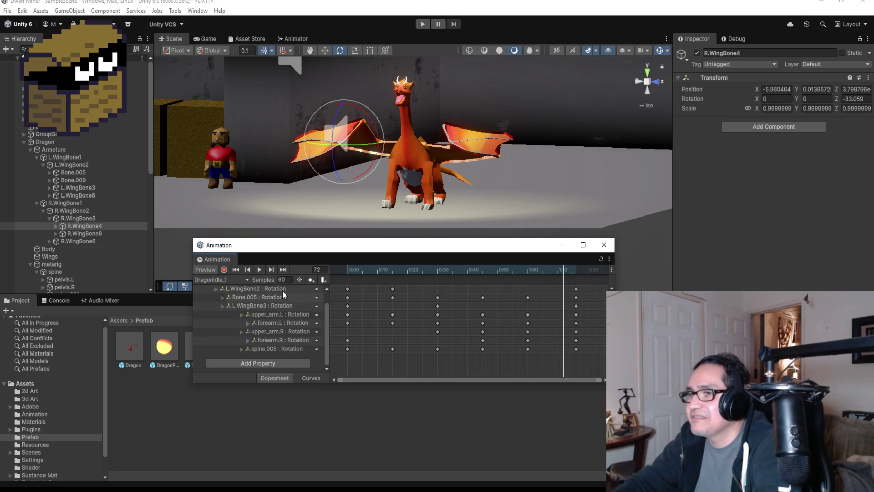
pyautogui.scroll(1, 288, 318)
pyautogui.click(259, 269)
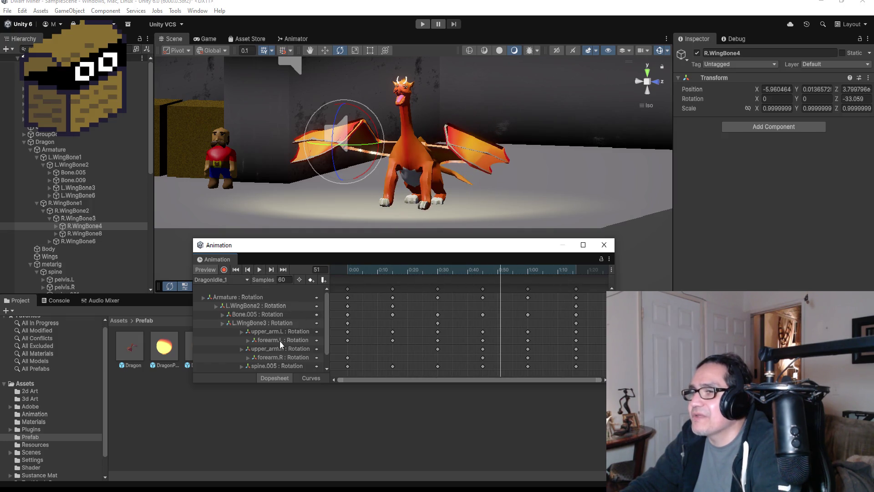
# Expand and collapse the L.WingBone3 and L.WingBone2 rotation channels to inspect them.
pyautogui.scroll(-1, 280, 341)
pyautogui.click(220, 306)
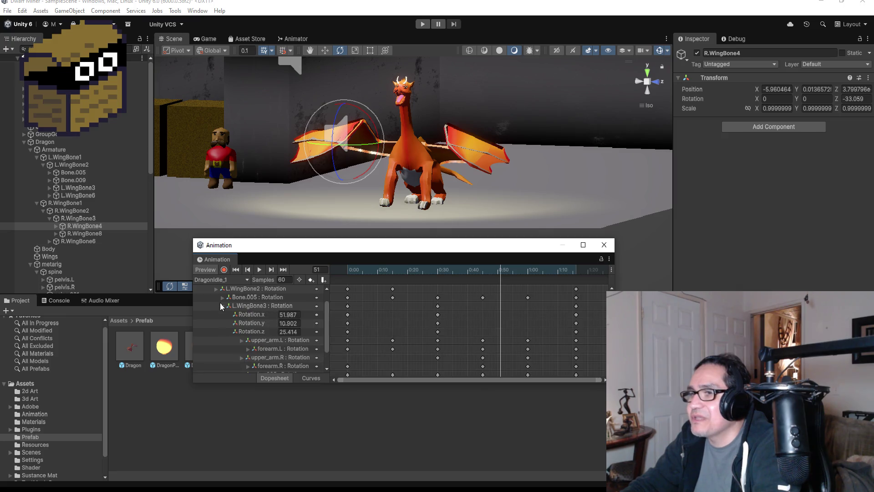
pyautogui.click(222, 307)
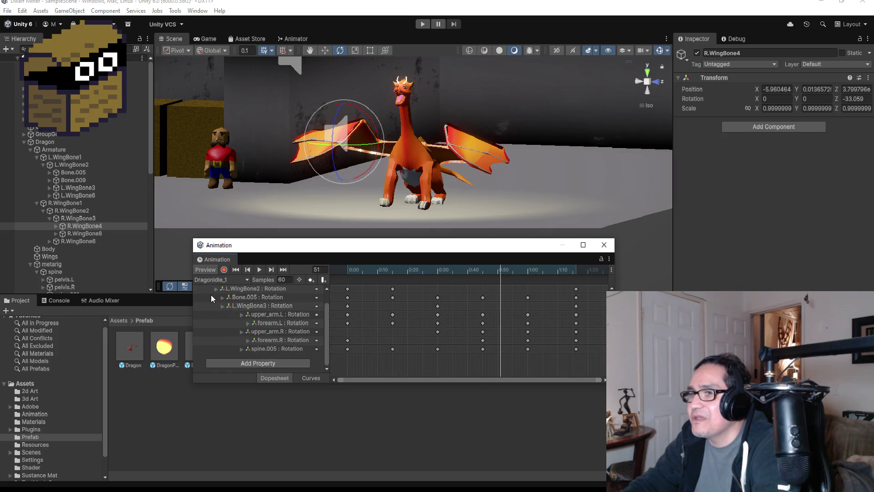
pyautogui.click(215, 290)
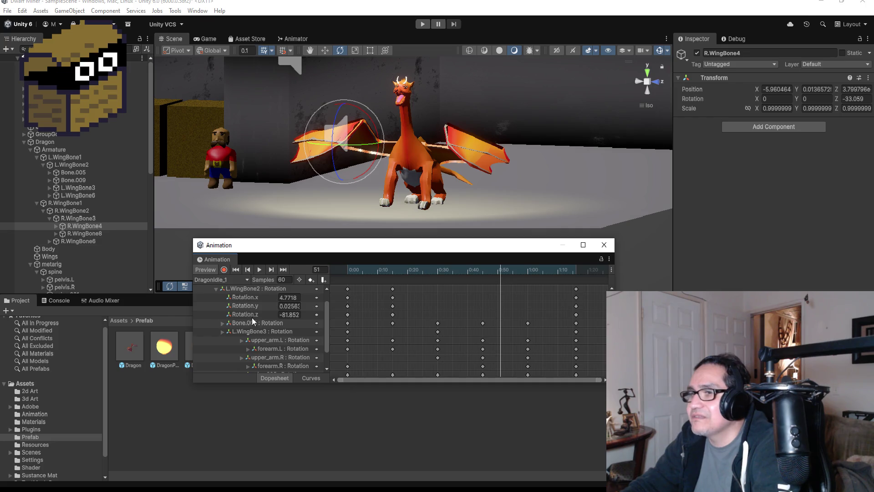
pyautogui.click(217, 290)
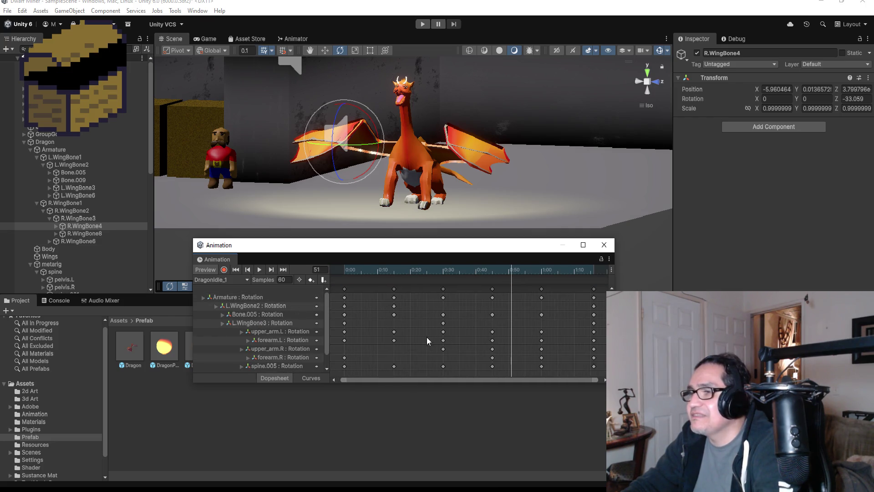
pyautogui.scroll(-3, 367, 330)
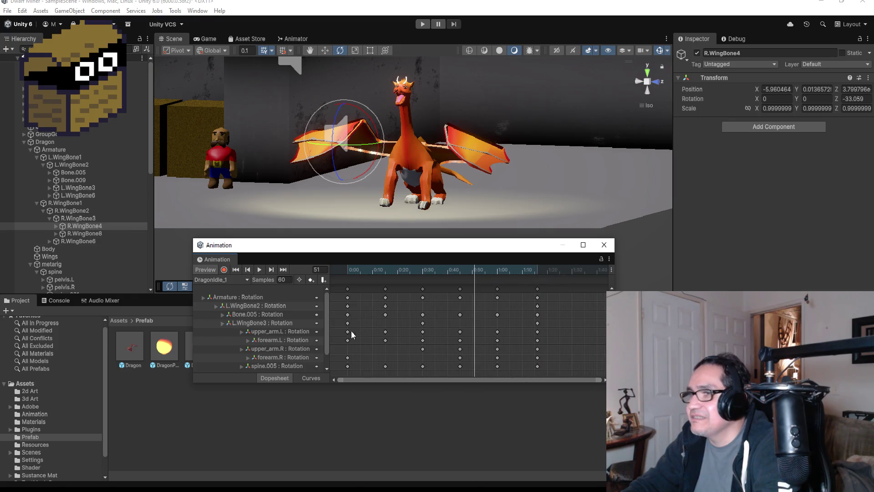
# Set the current frame field to 0 to show the dragon's starting wing pose.
pyautogui.click(247, 272)
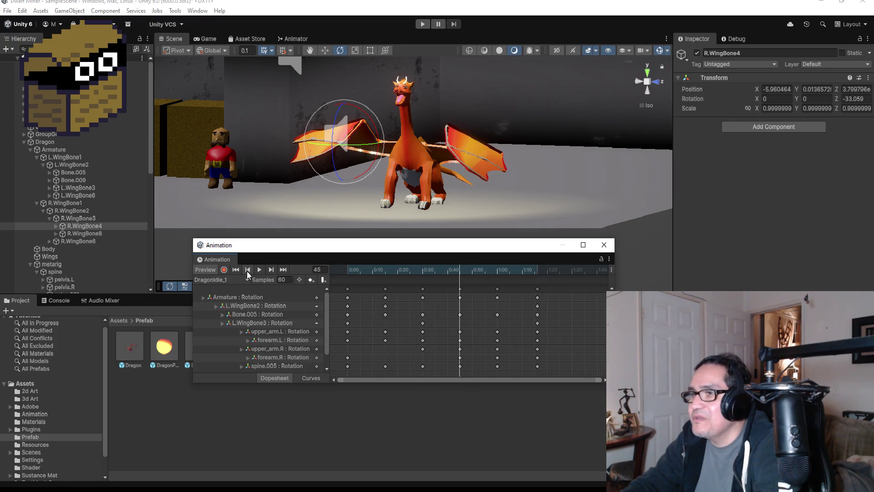
pyautogui.tripleClick(247, 271)
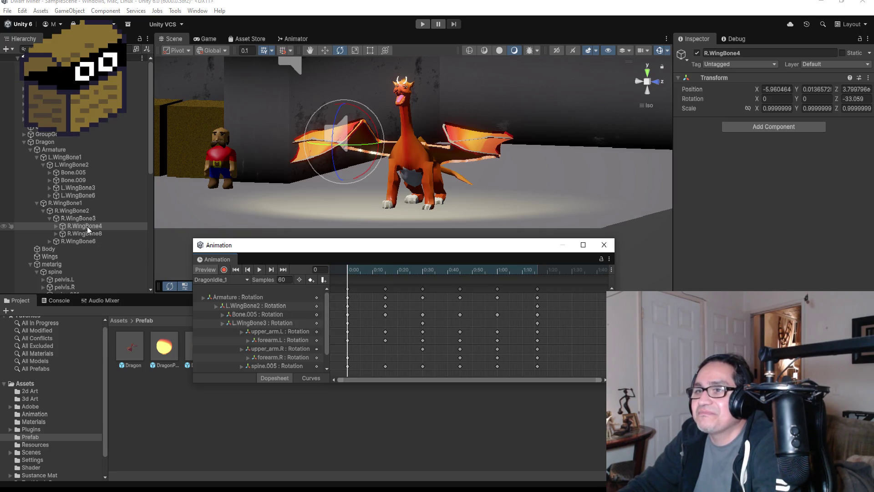
pyautogui.click(77, 211)
# Select R.WingBone3 in the Hierarchy, collapsing its child bones.
pyautogui.click(82, 203)
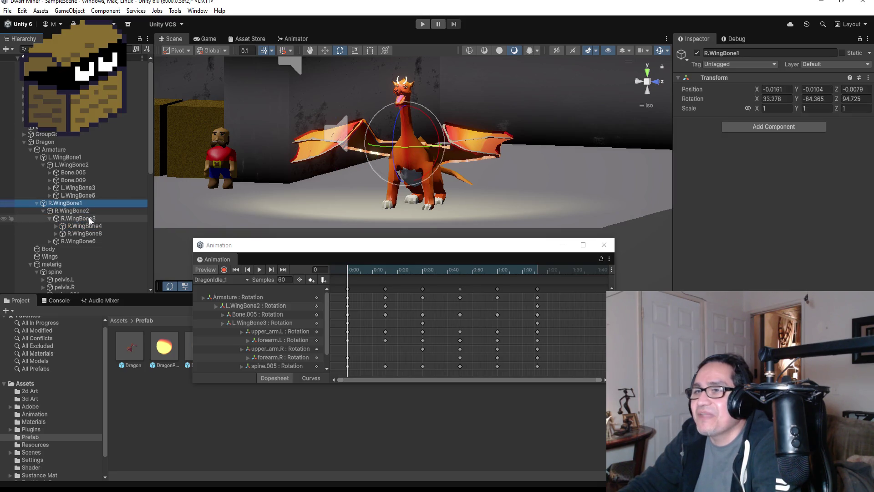
pyautogui.click(49, 218)
pyautogui.click(48, 218)
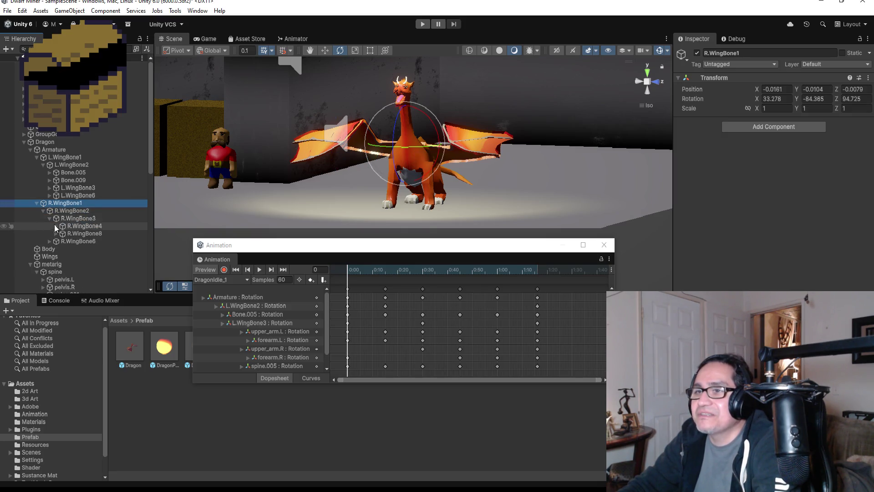
pyautogui.click(49, 217)
pyautogui.click(74, 218)
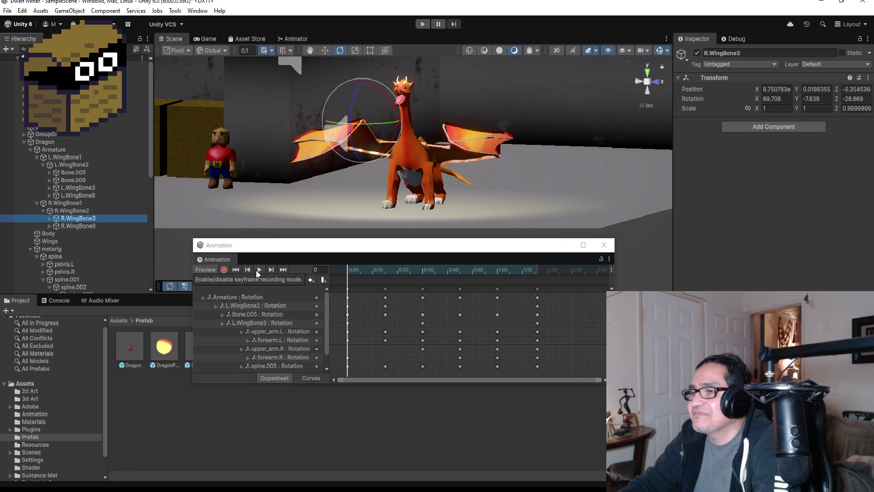
# At frame 15, add keys and record R.WingBone3 rotated to 73.701, 28.157, 21.56.
pyautogui.click(271, 270)
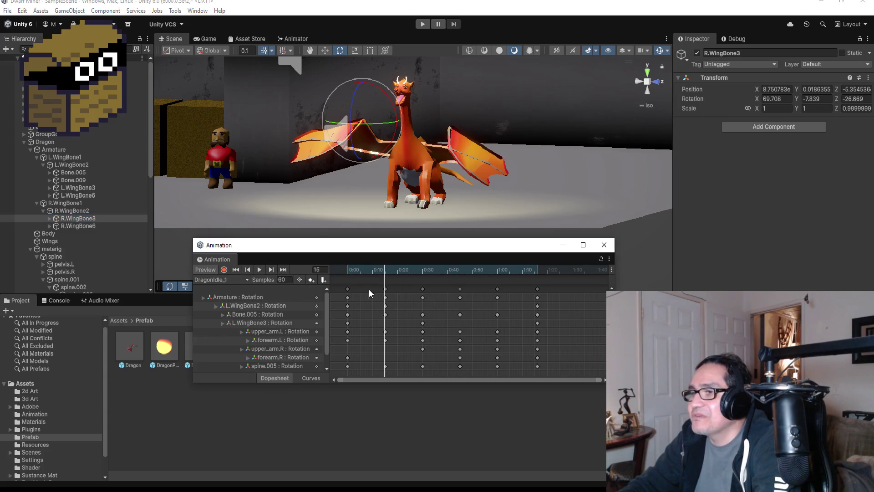
pyautogui.rightClick(385, 325)
pyautogui.click(398, 330)
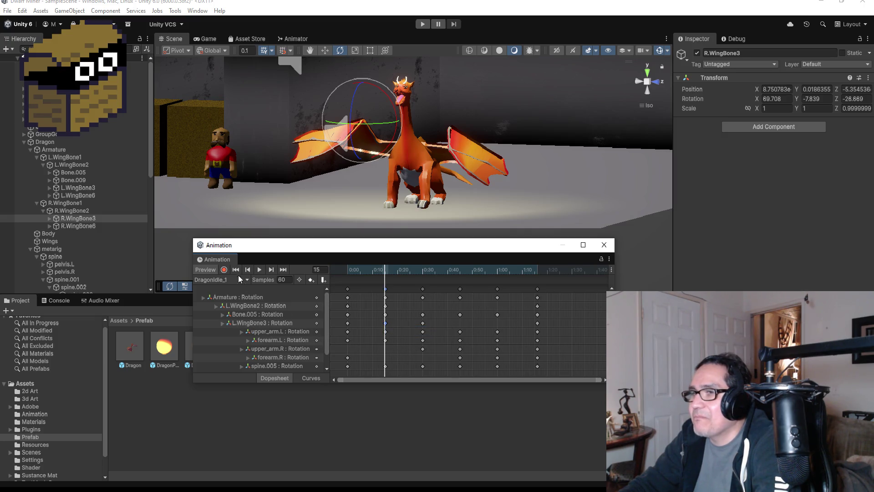
pyautogui.click(223, 270)
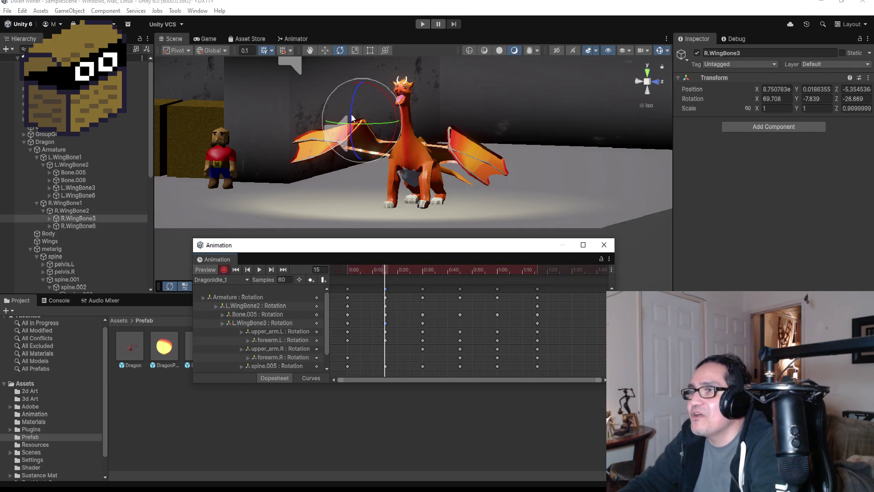
pyautogui.moveTo(350, 117)
pyautogui.mouseDown()
pyautogui.moveTo(358, 137)
pyautogui.moveTo(370, 132)
pyautogui.moveTo(356, 94)
pyautogui.moveTo(369, 126)
pyautogui.moveTo(388, 120)
pyautogui.moveTo(359, 138)
pyautogui.moveTo(355, 122)
pyautogui.mouseUp()
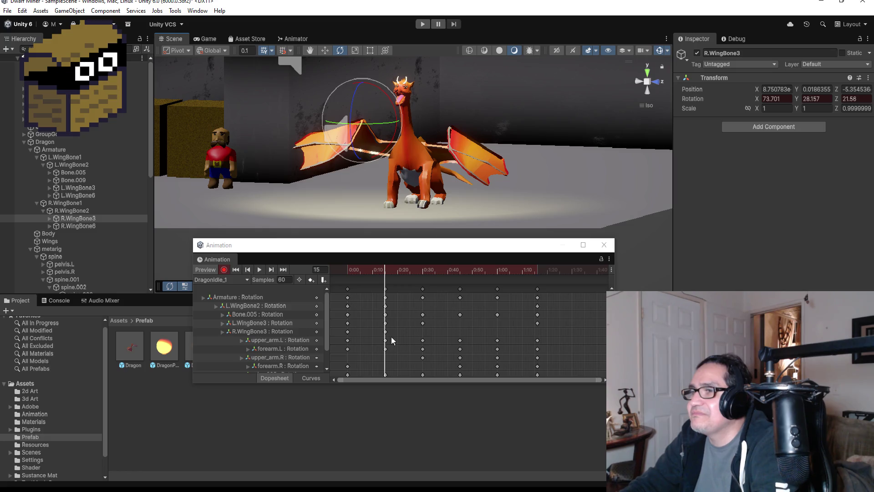
pyautogui.click(227, 270)
# Preview the clip, then add an R.WingBone3 key at frame 30.
pyautogui.click(257, 272)
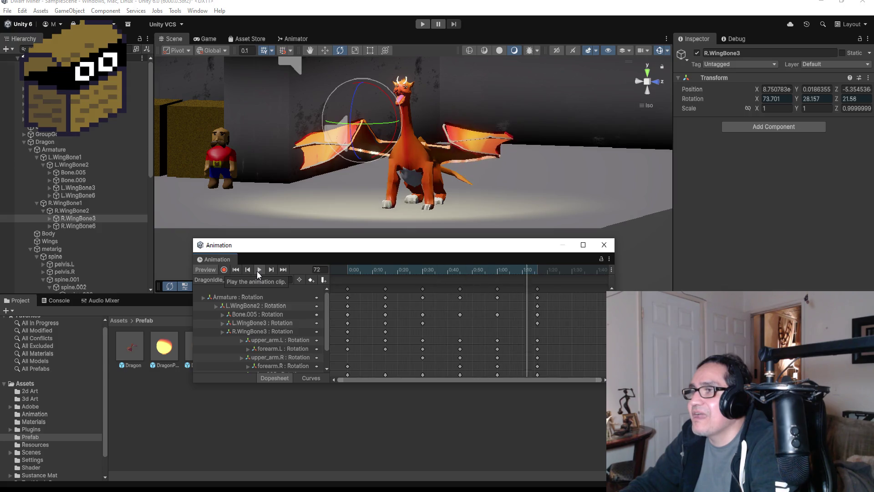
pyautogui.click(258, 271)
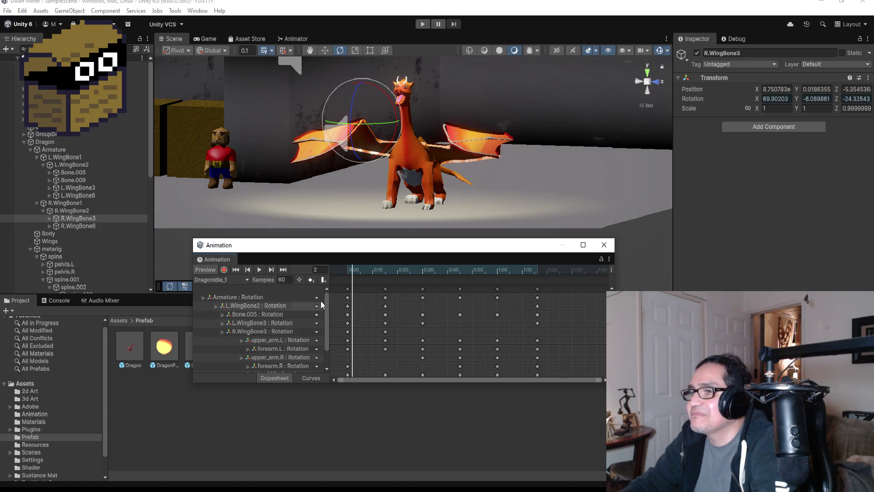
pyautogui.click(271, 270)
pyautogui.click(271, 269)
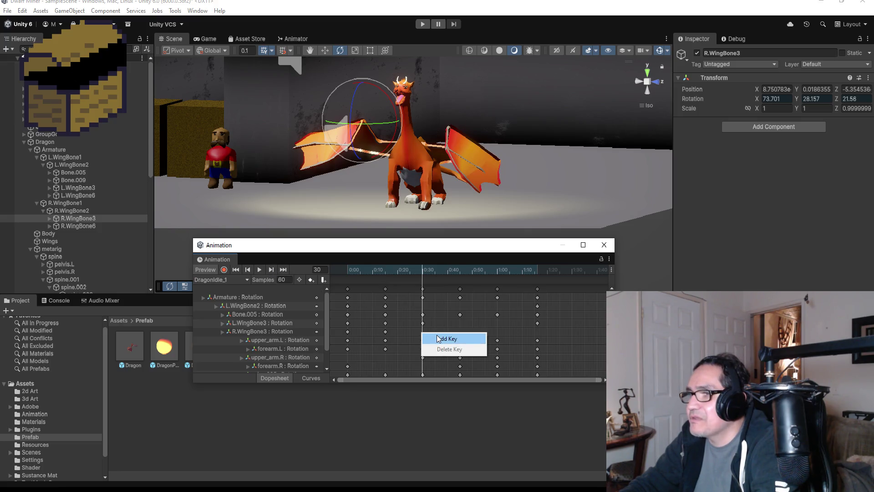
pyautogui.click(429, 338)
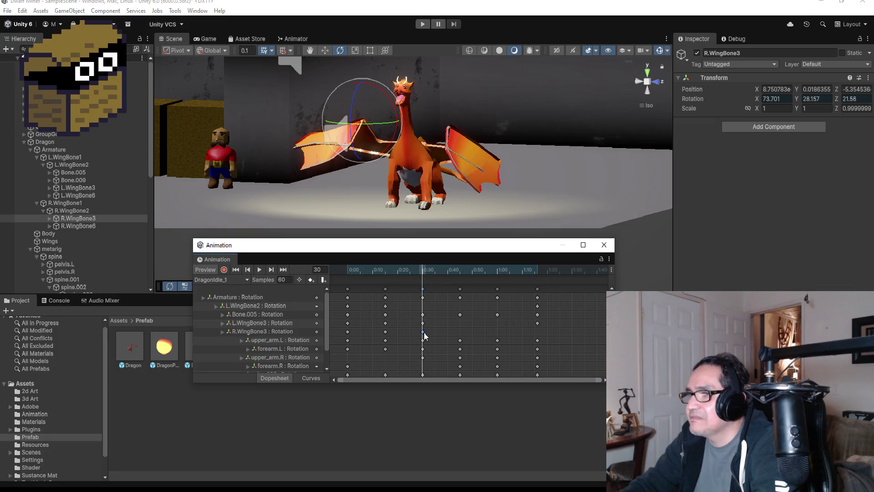
# Record new frame-30 rotations for R.WingBone6 and R.WingBone3, then preview the clip.
pyautogui.click(224, 269)
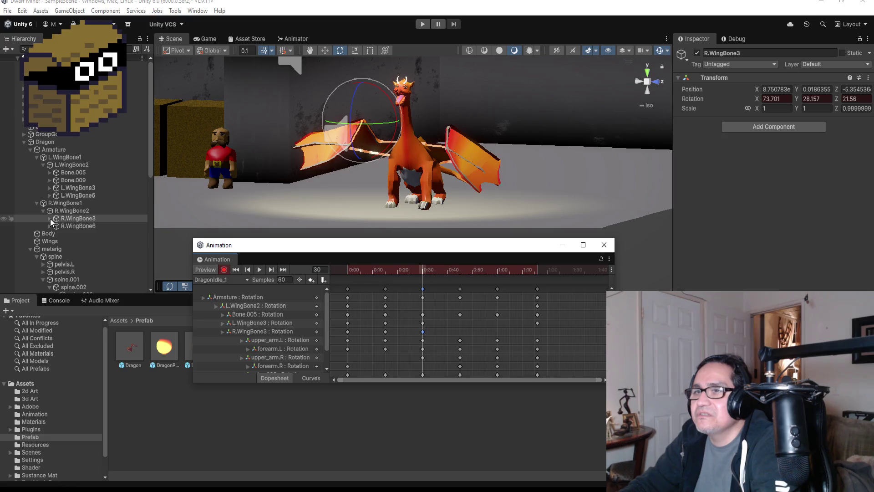
pyautogui.click(75, 226)
pyautogui.moveTo(352, 139); pyautogui.dragTo(354, 122)
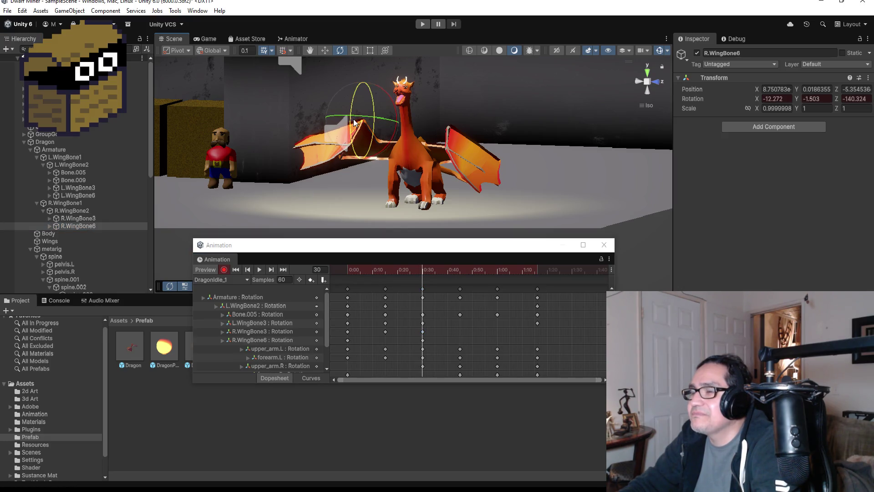
pyautogui.click(78, 218)
pyautogui.moveTo(353, 140); pyautogui.dragTo(359, 121)
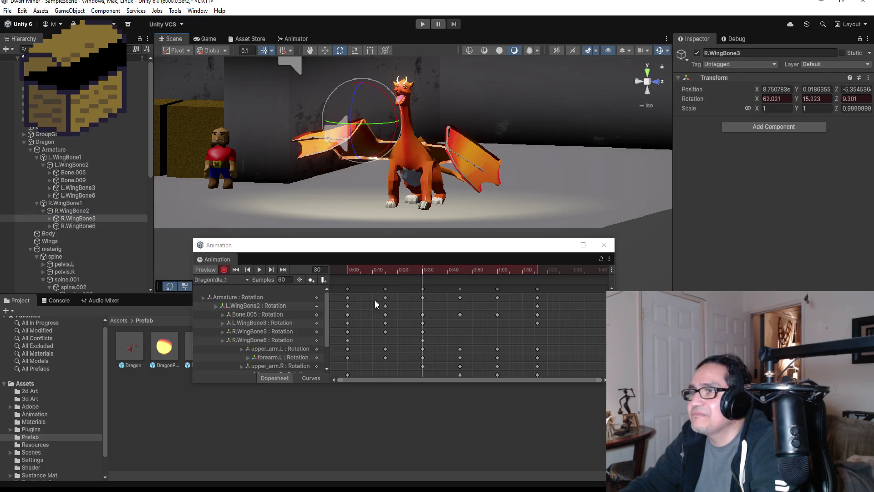
pyautogui.click(229, 269)
pyautogui.click(259, 269)
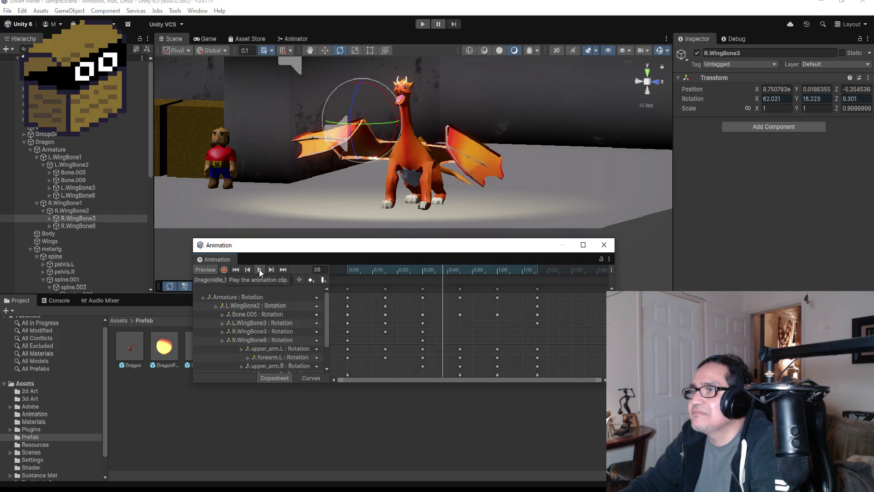
pyautogui.click(258, 269)
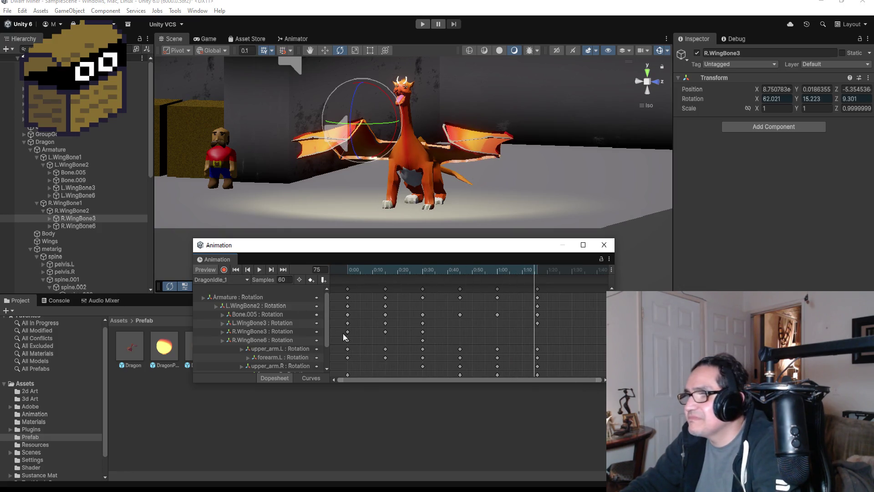
# Rewind to frame 0 and select R.WingBone3's key at 0:00.
pyautogui.click(247, 270)
pyautogui.click(247, 270)
pyautogui.click(247, 269)
pyautogui.click(247, 269)
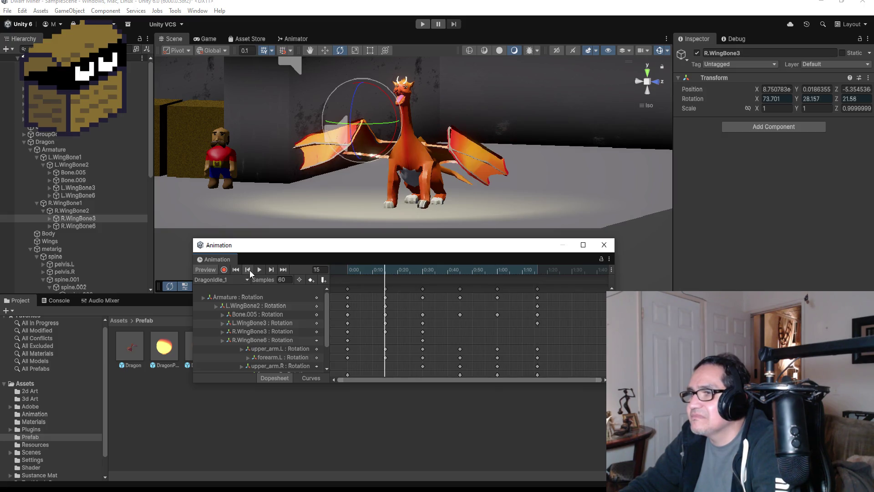
pyautogui.click(249, 270)
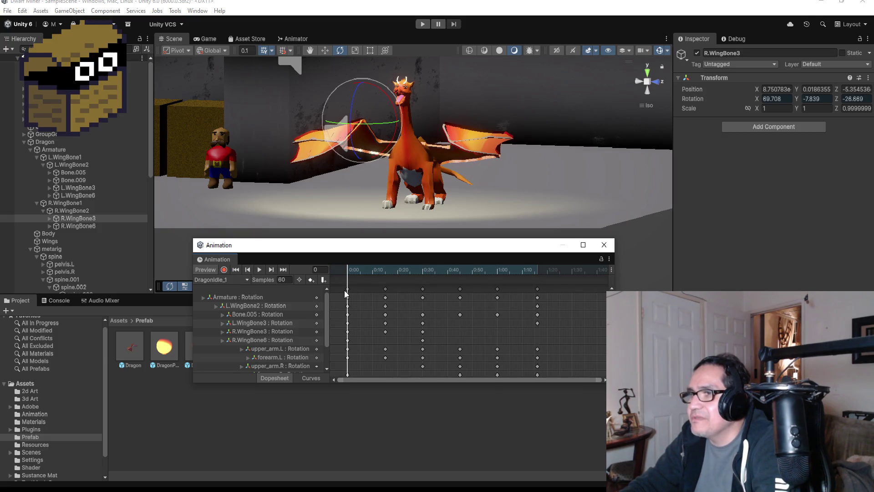
pyautogui.click(348, 332)
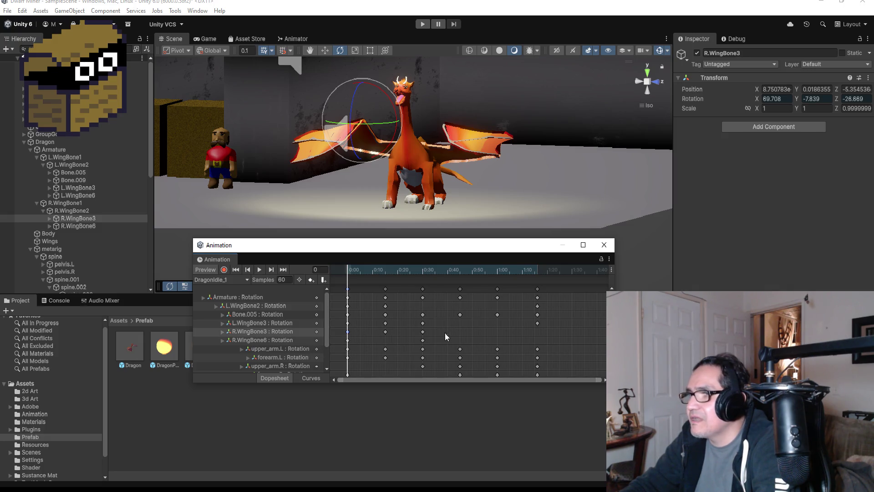
# Add R.WingBone3 keys at 0:40, 1:00 and 1:10, then preview the flapping wings.
pyautogui.rightClick(460, 333)
pyautogui.click(464, 338)
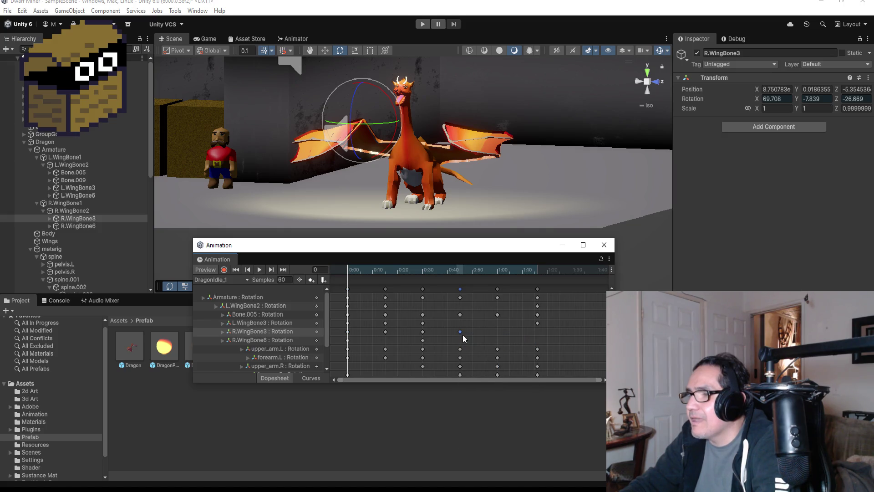
pyautogui.rightClick(497, 331)
pyautogui.click(510, 337)
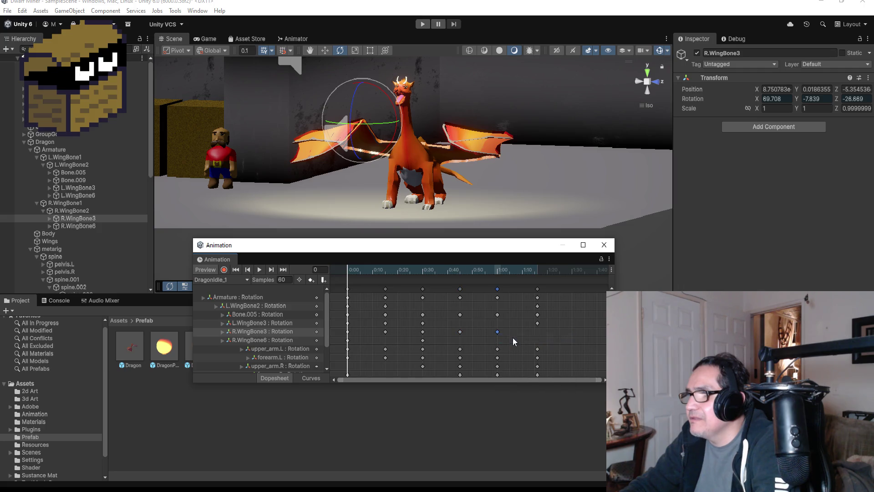
pyautogui.rightClick(540, 334)
pyautogui.click(549, 339)
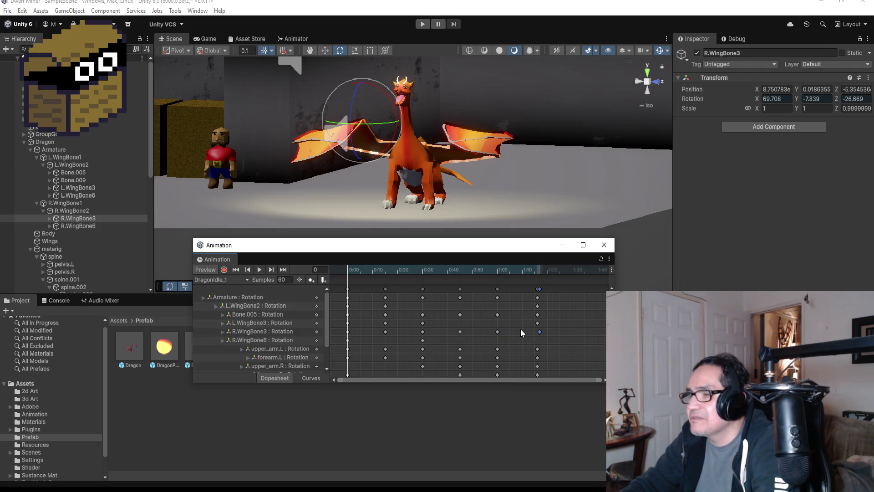
pyautogui.moveTo(539, 331); pyautogui.dragTo(537, 331)
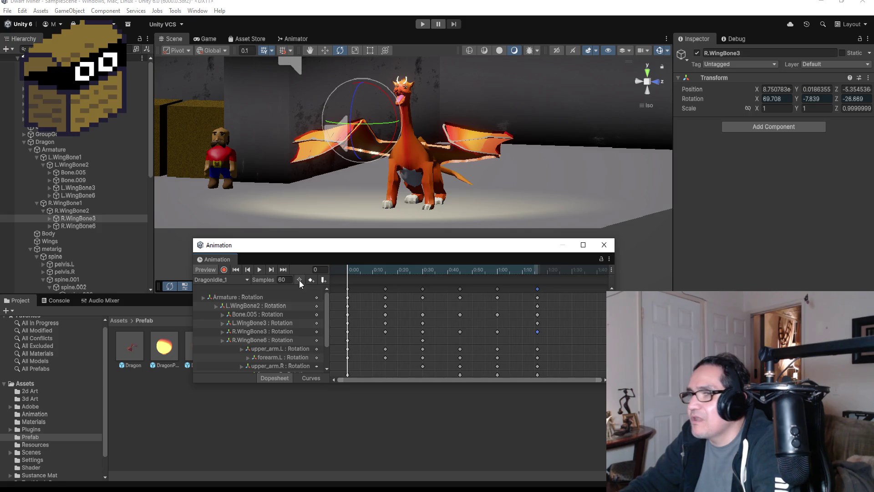
pyautogui.click(261, 270)
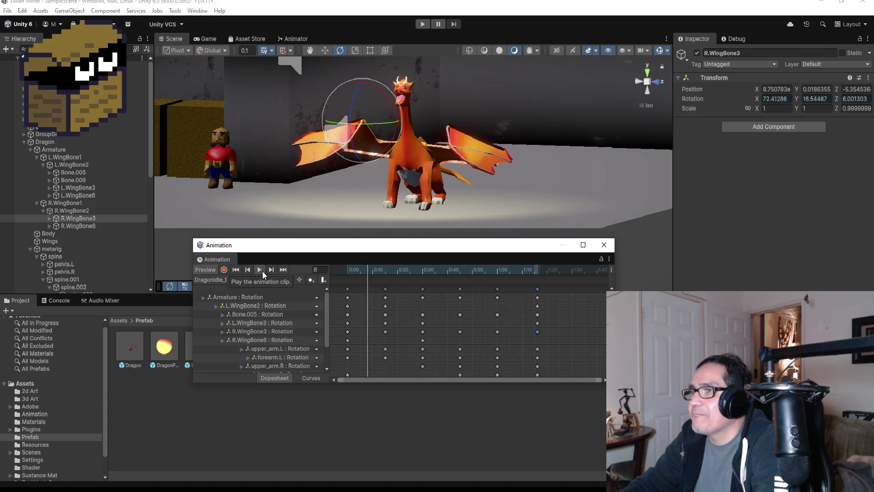
# Stop the DragonIdle_1 preview and step through the keyframes from frame 30 to 45.
pyautogui.click(264, 271)
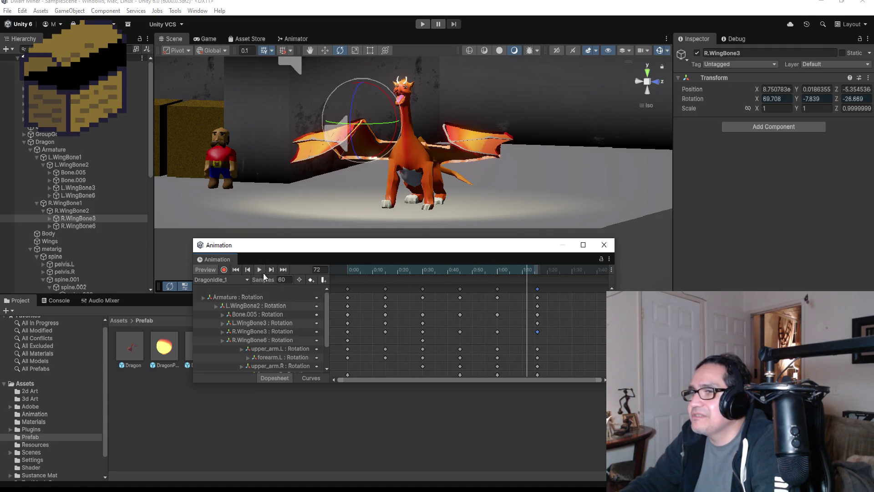
pyautogui.click(248, 269)
pyautogui.click(248, 269)
pyautogui.click(248, 270)
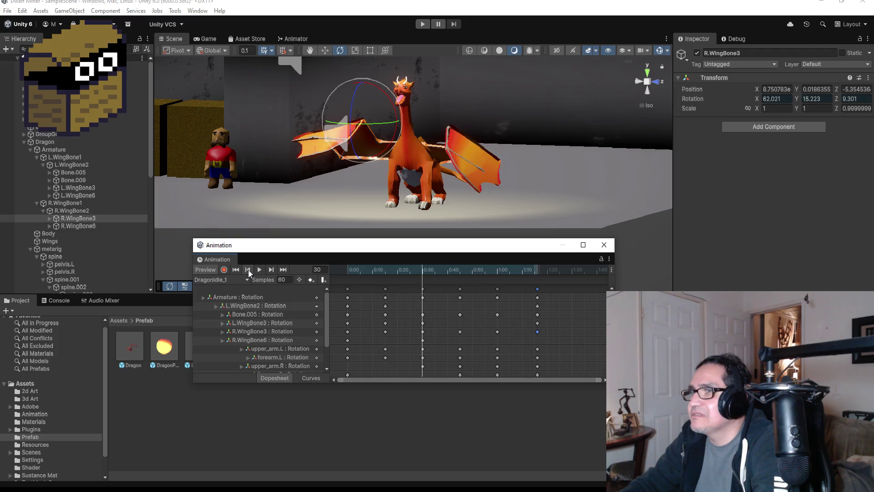
pyautogui.click(271, 269)
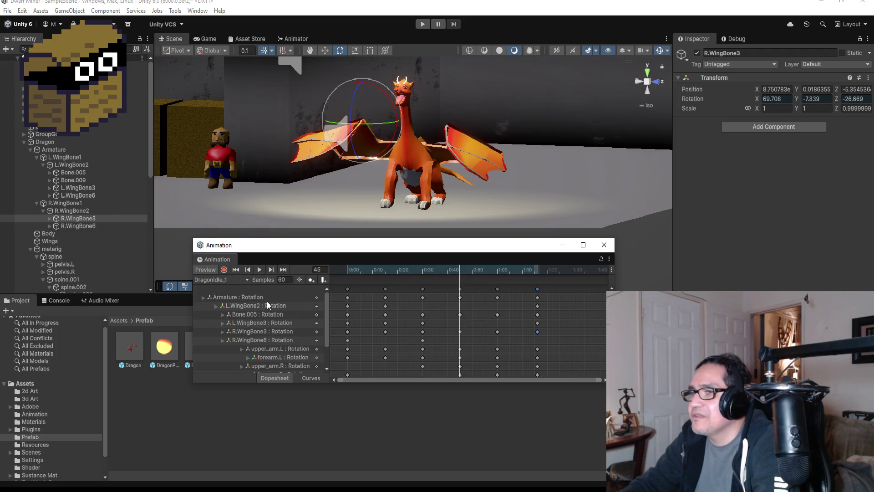
# Move the playhead to frame 60, select the R.WingBone3 key at 1:00, and enable Record.
pyautogui.click(225, 270)
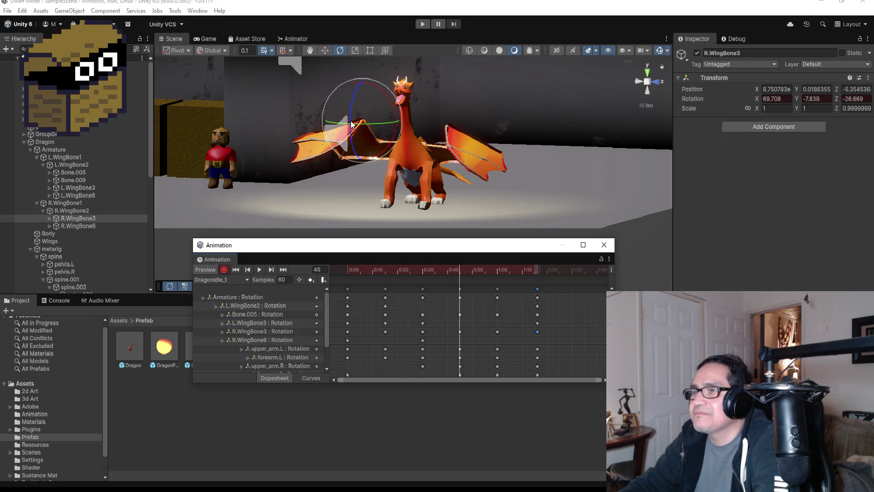
pyautogui.moveTo(353, 124); pyautogui.dragTo(362, 126)
pyautogui.click(502, 332)
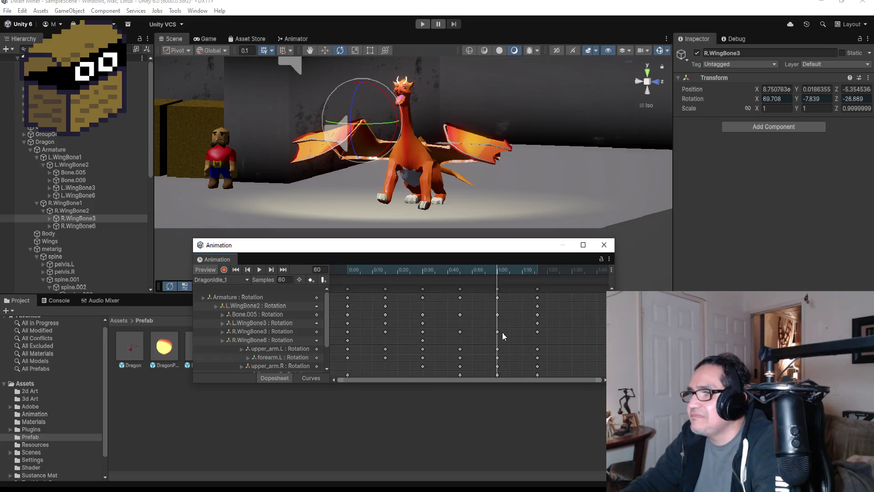
pyautogui.click(497, 332)
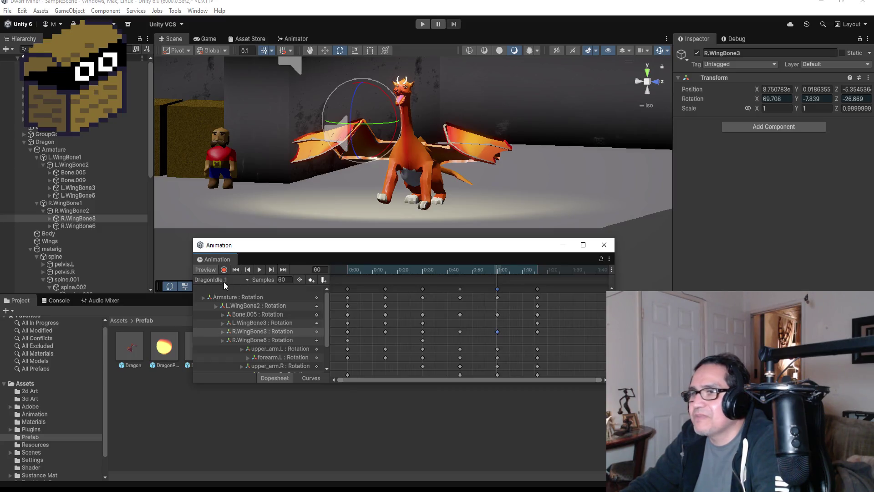
pyautogui.click(225, 269)
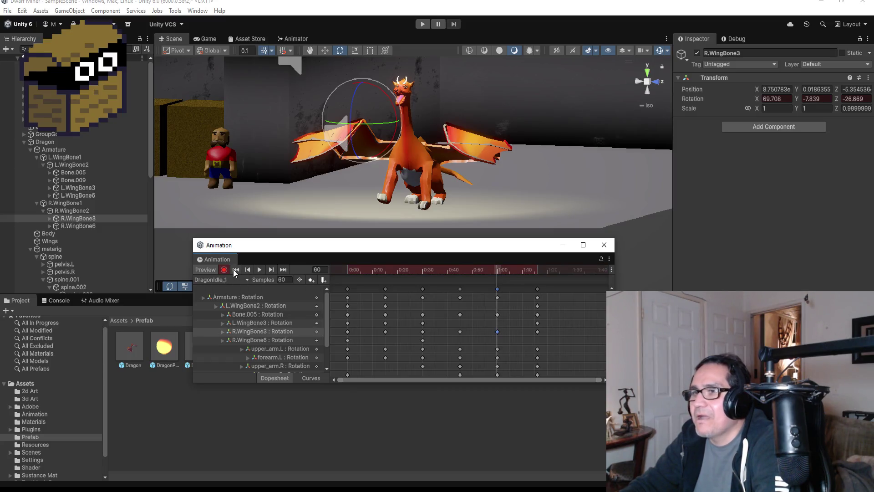
# Rotate R.WingBone2 and R.WingBone3 with the gizmo to key new wing angles at 1:00.
pyautogui.click(84, 212)
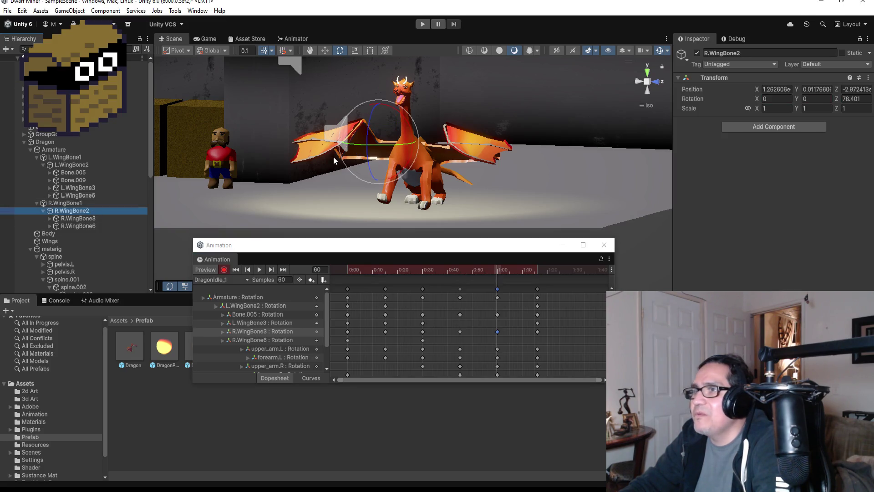
pyautogui.moveTo(367, 144); pyautogui.dragTo(367, 140)
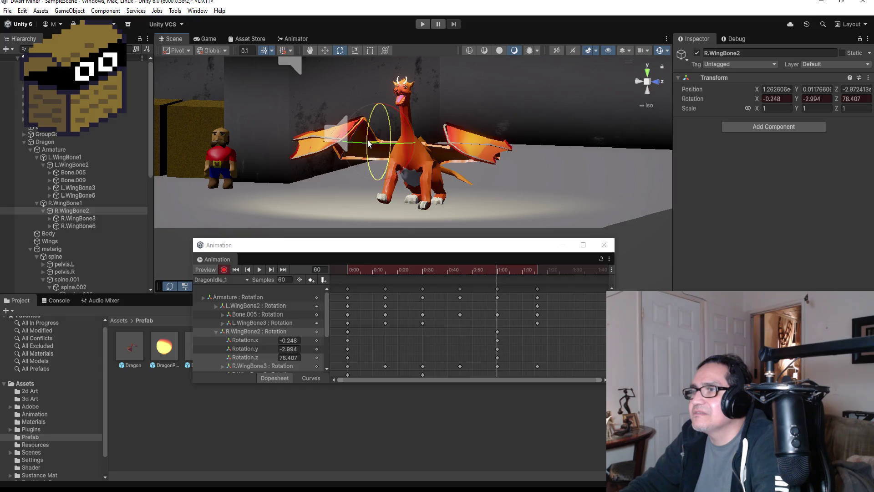
pyautogui.click(84, 217)
pyautogui.moveTo(347, 128); pyautogui.dragTo(365, 158)
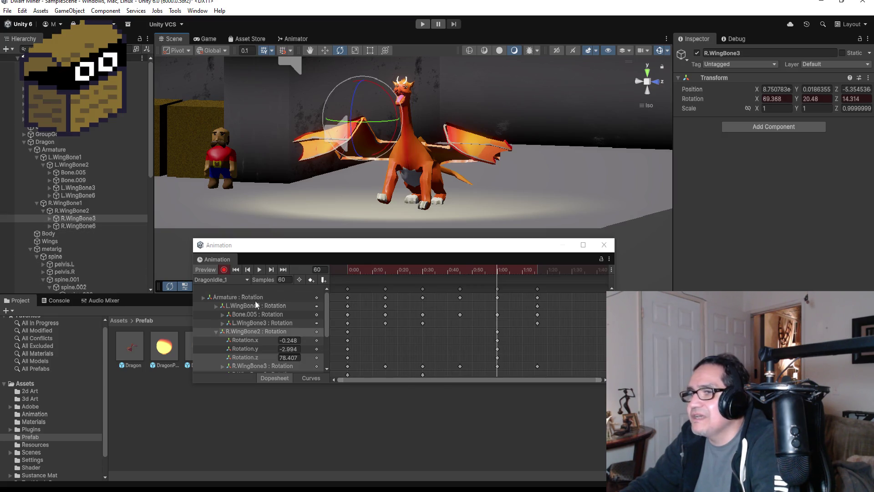
# Stop recording, play DragonIdle_1 to check the flap, then close the Animation window.
pyautogui.click(224, 269)
pyautogui.click(259, 269)
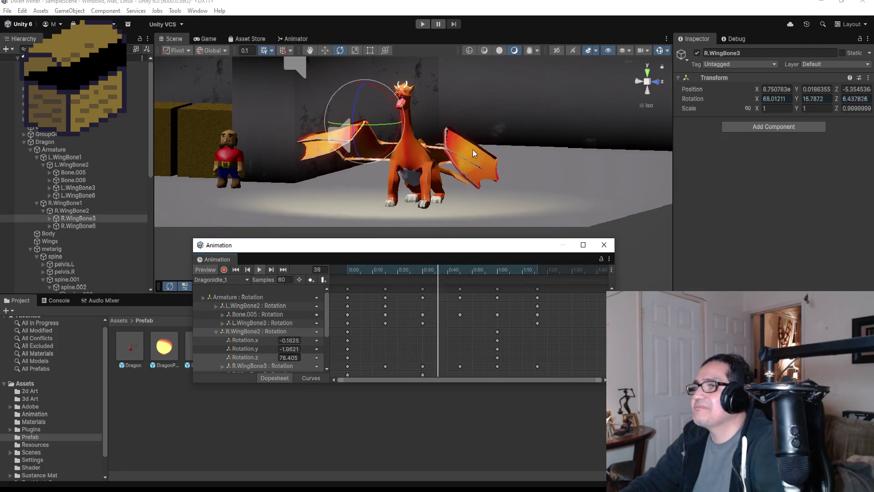
pyautogui.moveTo(474, 149); pyautogui.dragTo(493, 157)
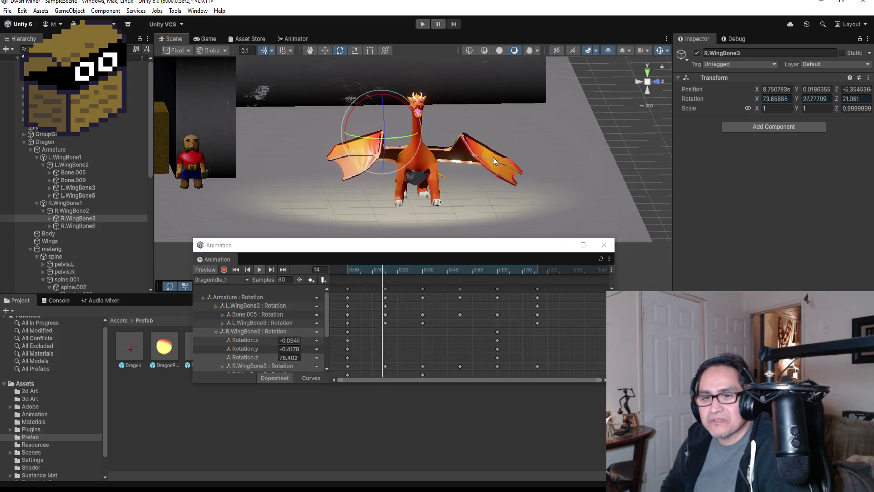
pyautogui.click(258, 269)
pyautogui.click(605, 246)
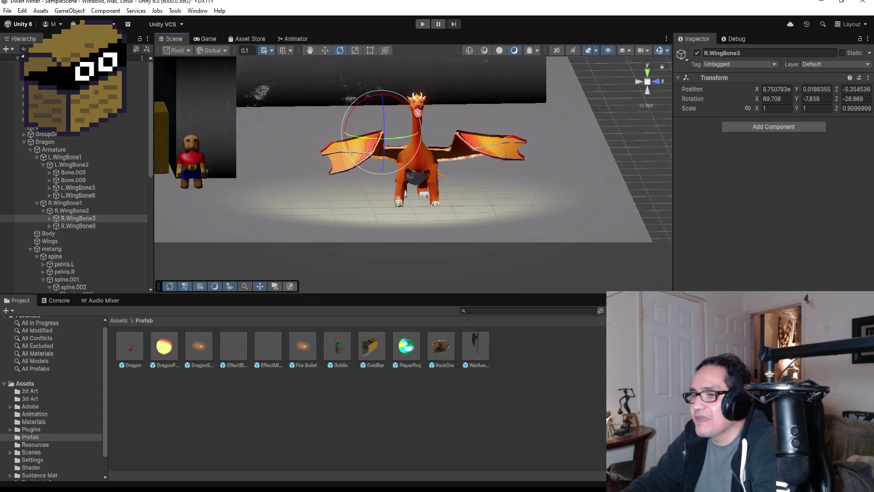
pyautogui.hotkey('alt', 'Tab')
# Replace the ShootFire() call on line 62 of Dragon.cs with ShotgunFire() and save all scripts.
pyautogui.scroll(4, 284, 232)
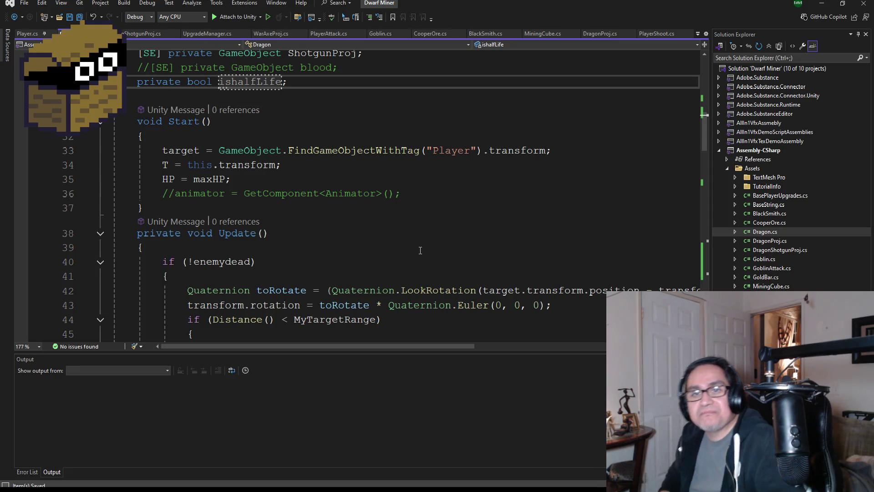
pyautogui.scroll(-10, 445, 278)
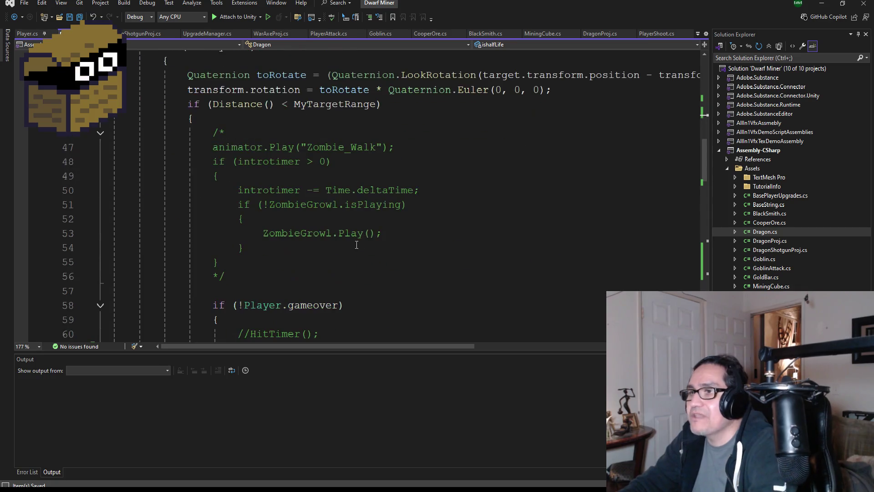
pyautogui.scroll(1, 274, 219)
pyautogui.click(236, 191)
pyautogui.write('//ShootFire();')
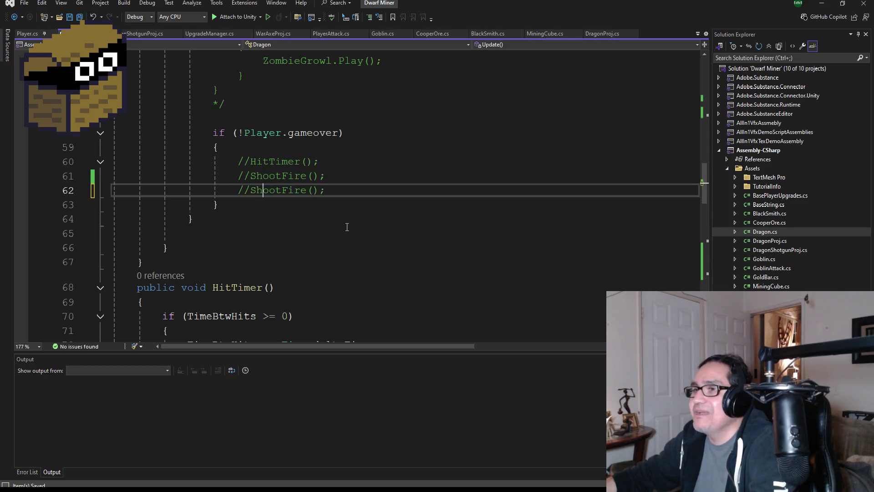
pyautogui.press('Right')
pyautogui.press('Right')
pyautogui.press('Right')
pyautogui.press('BackSpace')
pyautogui.press('BackSpace')
pyautogui.press('BackSpace')
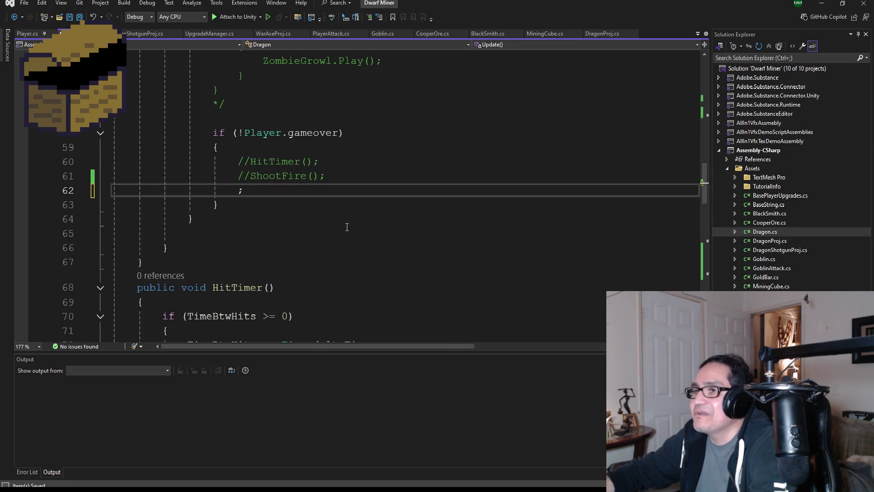
pyautogui.write('shot')
pyautogui.press('Tab')
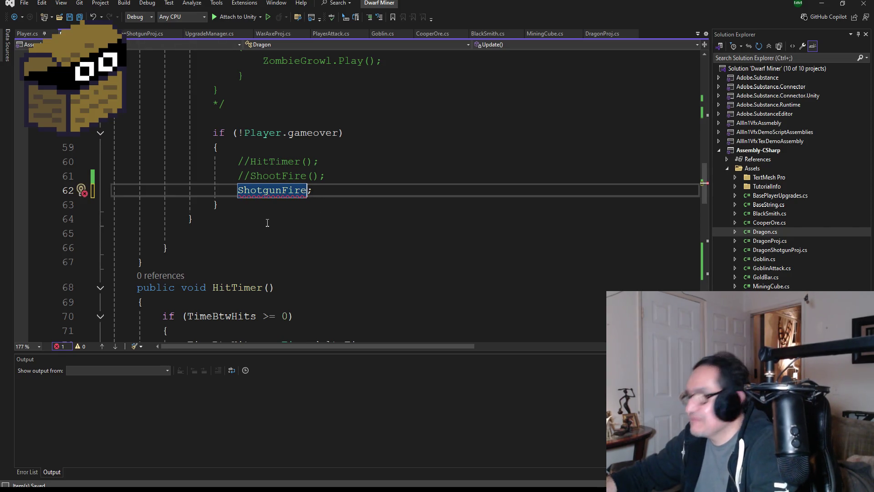
pyautogui.write('(')
pyautogui.click(267, 166)
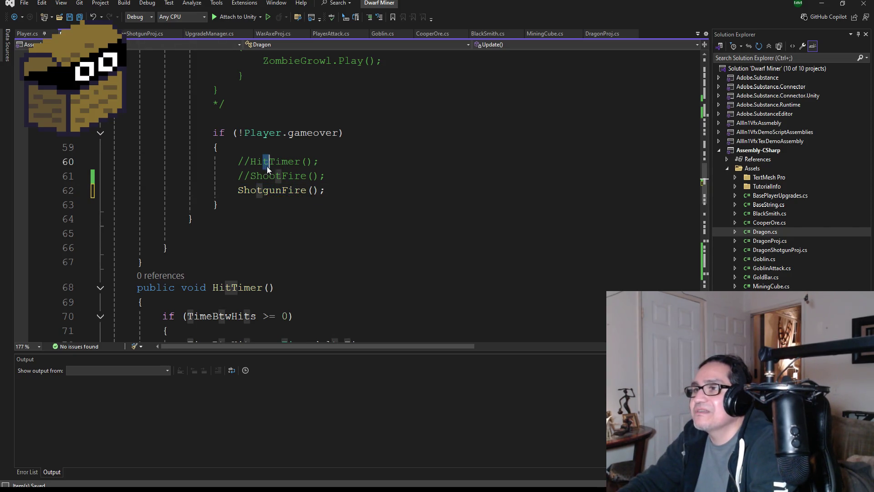
pyautogui.click(78, 19)
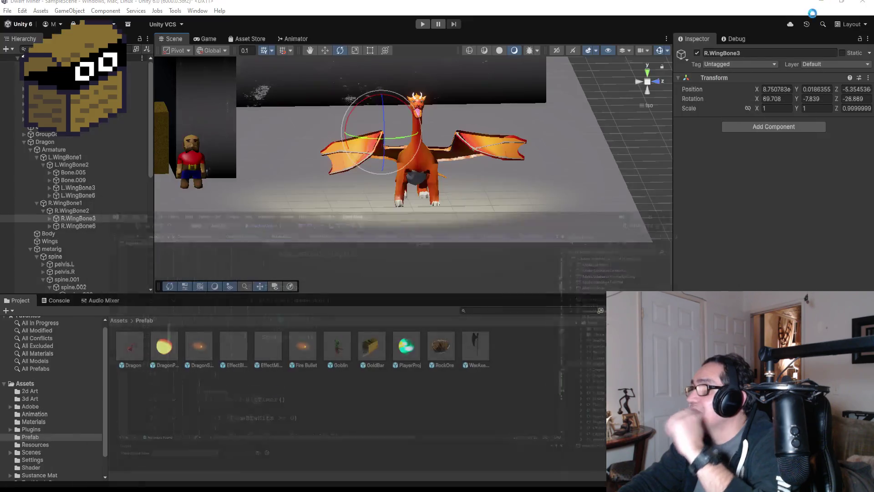
pyautogui.click(822, 3)
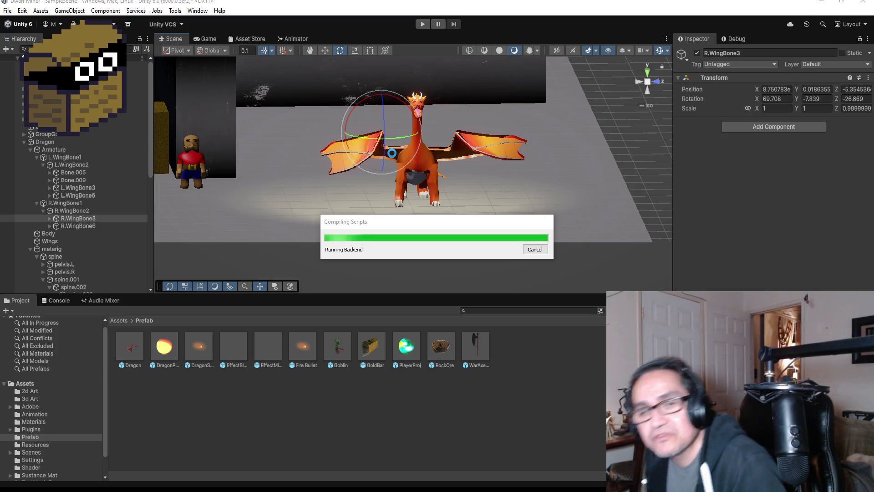
# Start Play mode and run the miner toward the fire-breathing dragon.
pyautogui.click(422, 23)
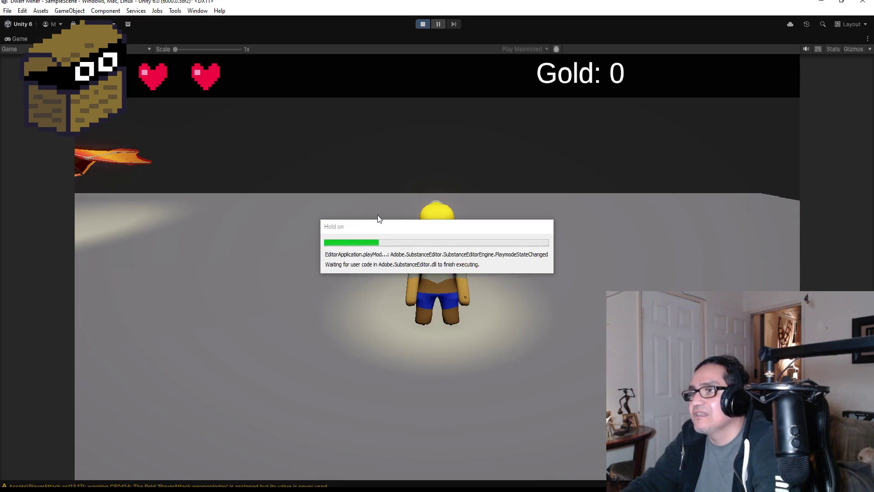
pyautogui.press('w')
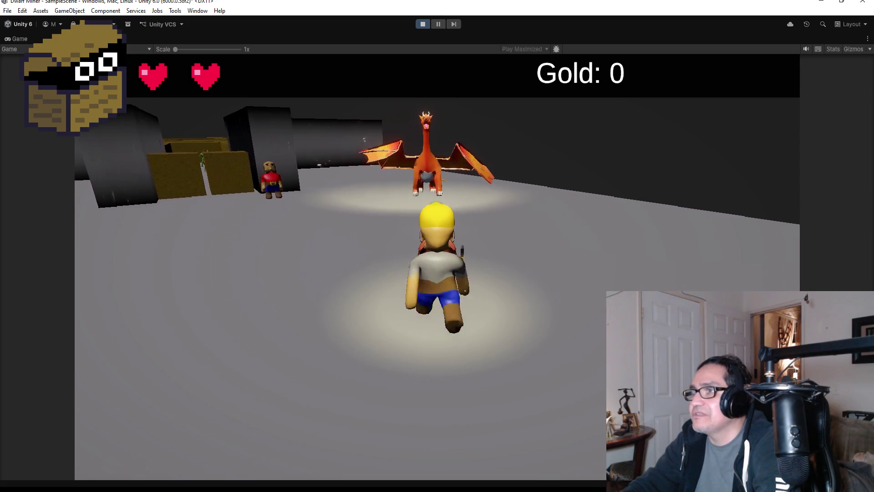
pyautogui.press('s')
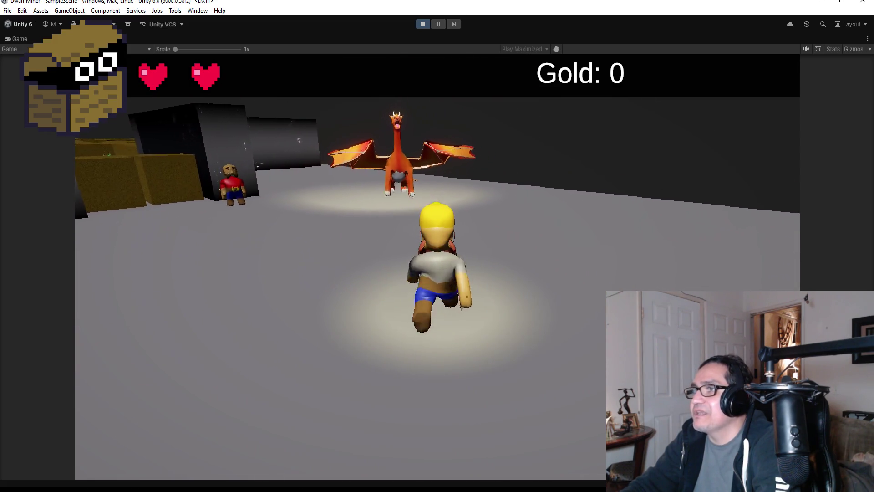
pyautogui.press('a')
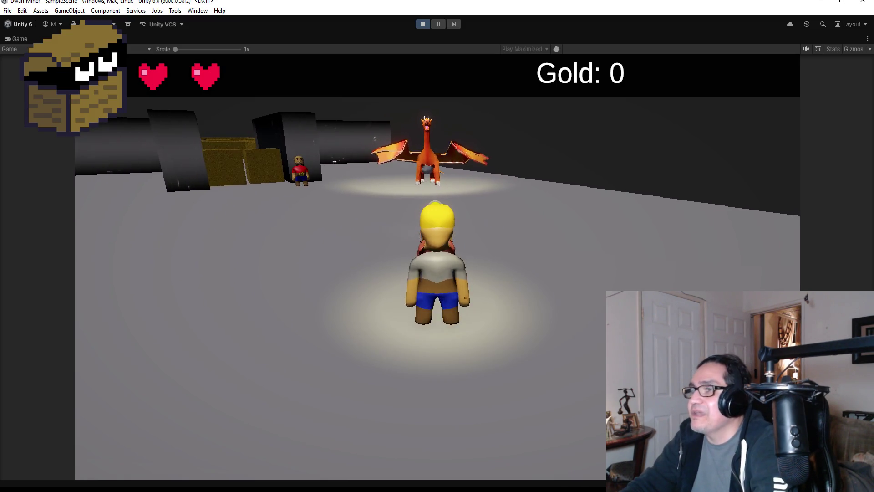
pyautogui.press('w')
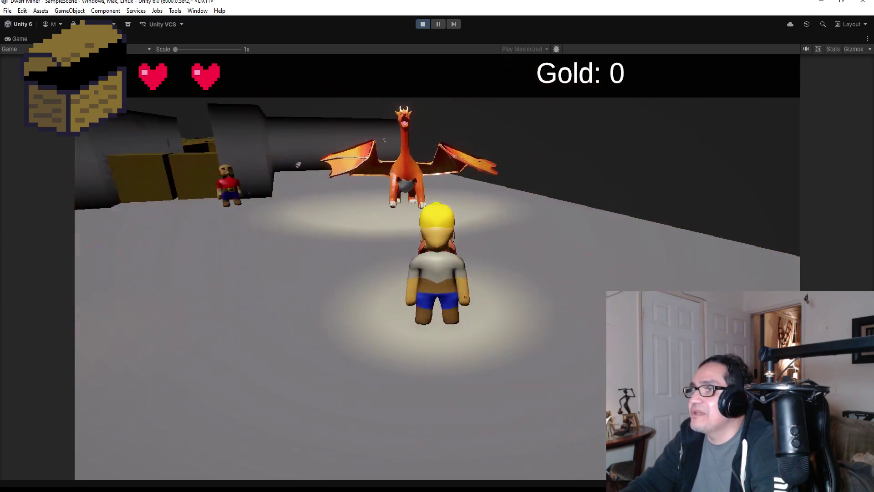
pyautogui.press('w')
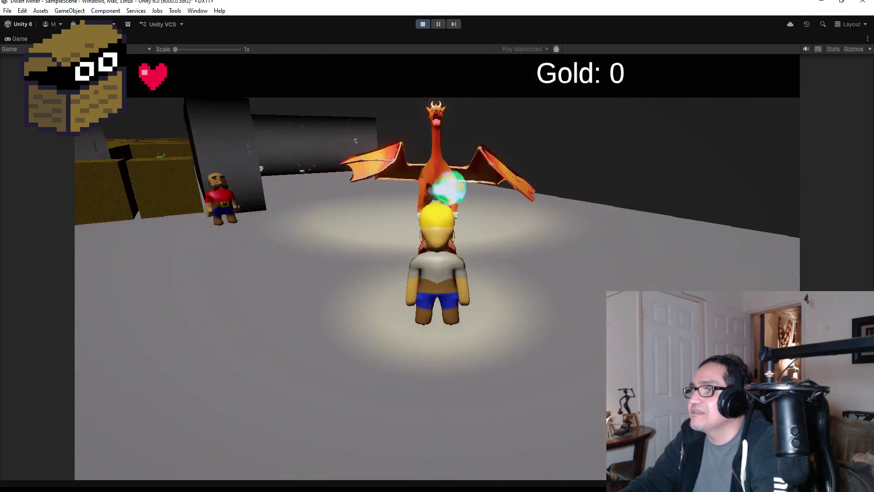
pyautogui.press('a')
pyautogui.press('a')
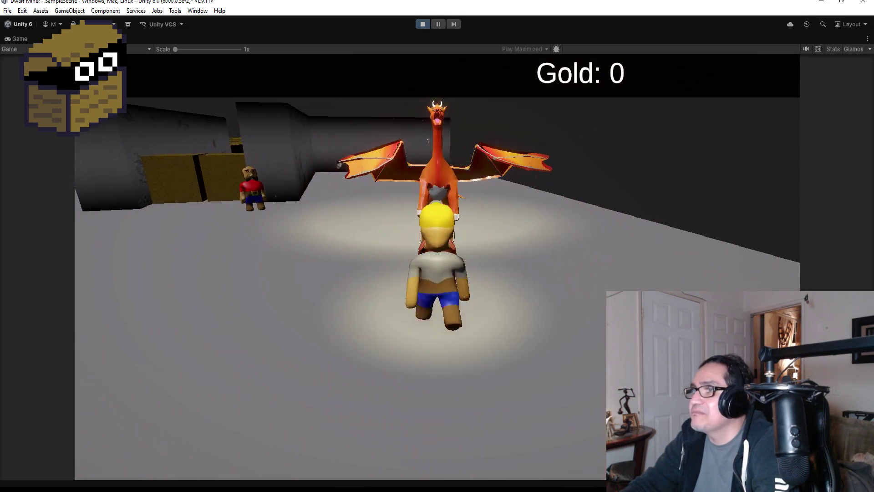
pyautogui.press('a')
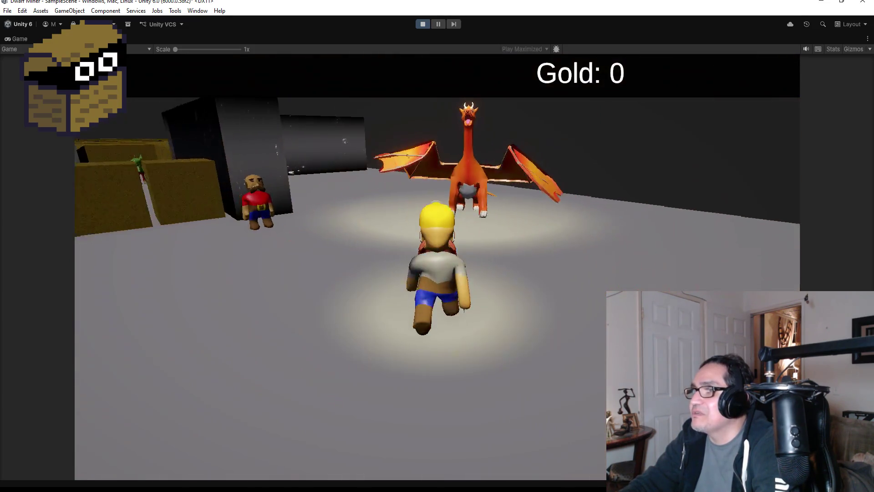
# Circle the dragon, watching its fire streaks, until the BlackSmith shop opens.
pyautogui.press('d')
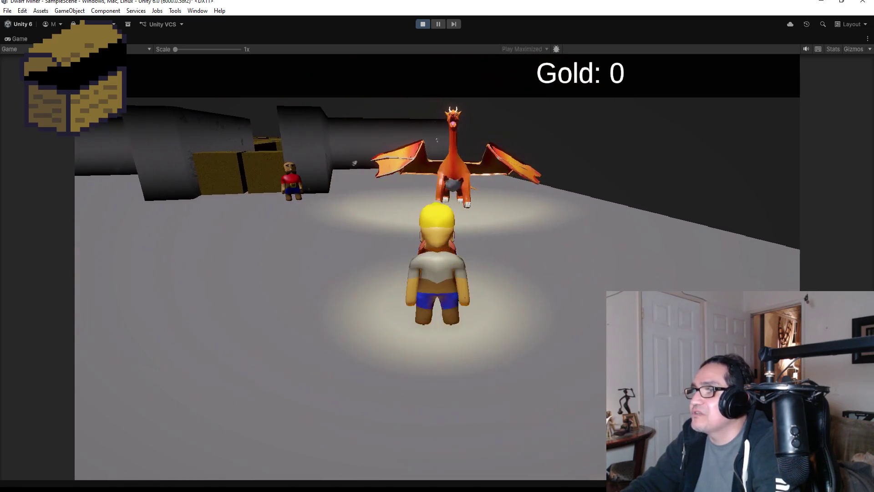
pyautogui.press('d')
pyautogui.press('a')
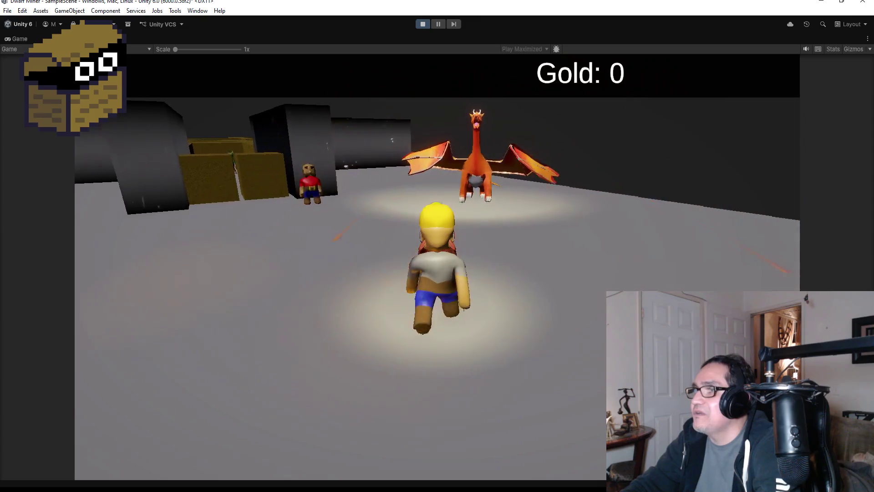
pyautogui.press('d')
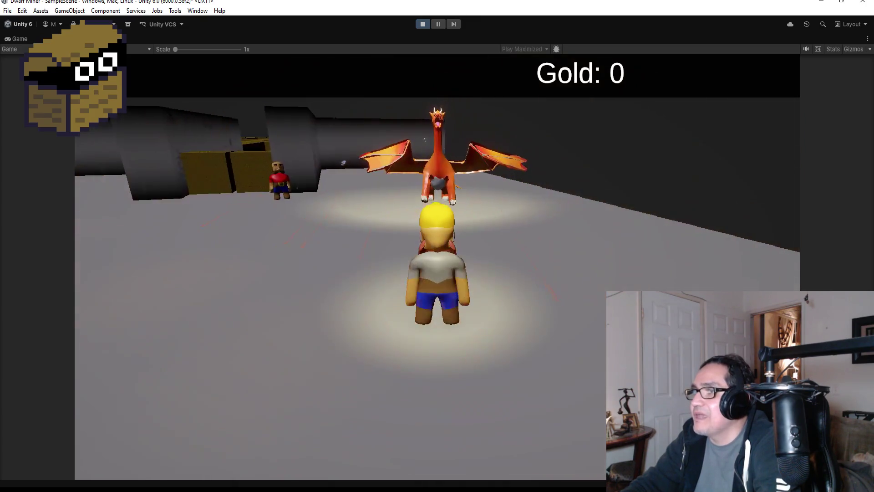
pyautogui.press('a')
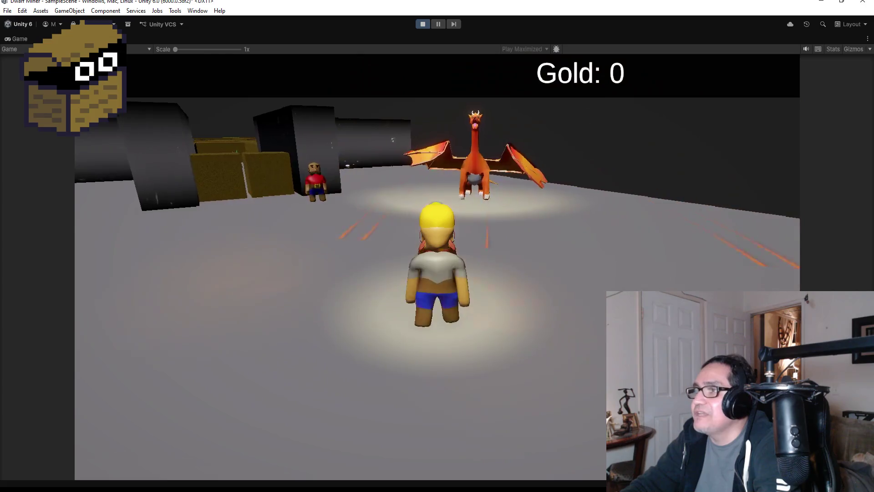
pyautogui.press('a')
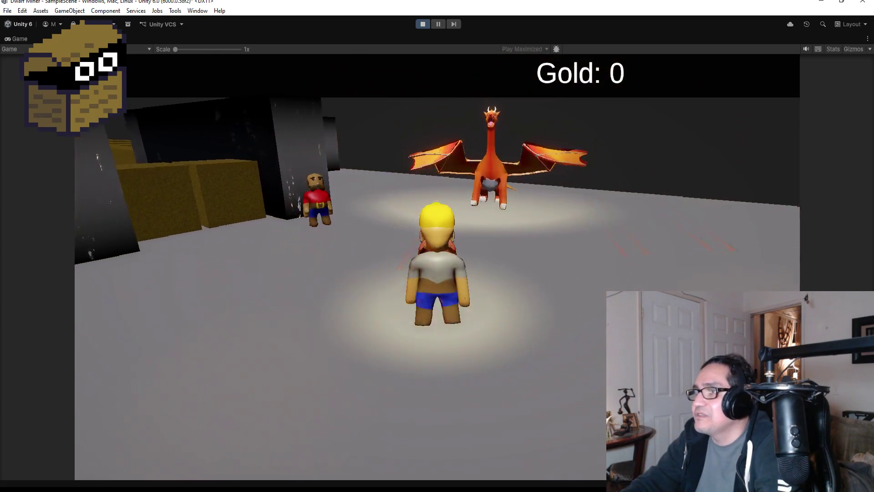
pyautogui.press('d')
pyautogui.press('a')
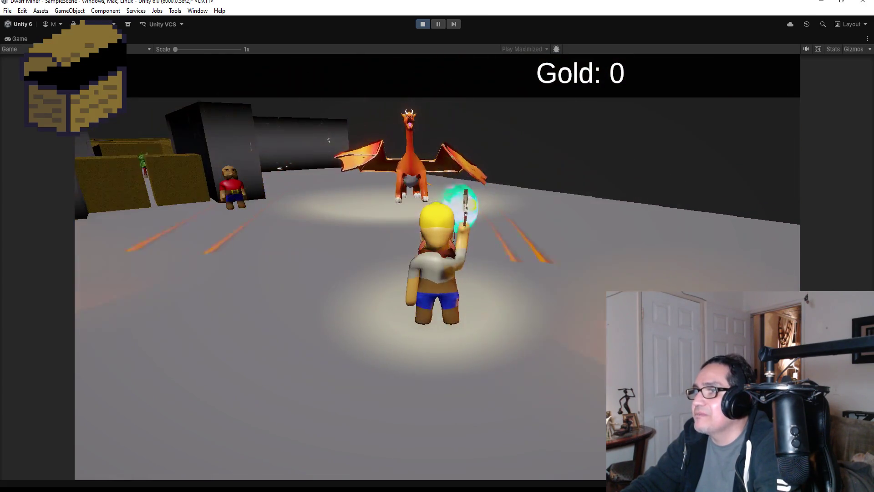
pyautogui.press('a')
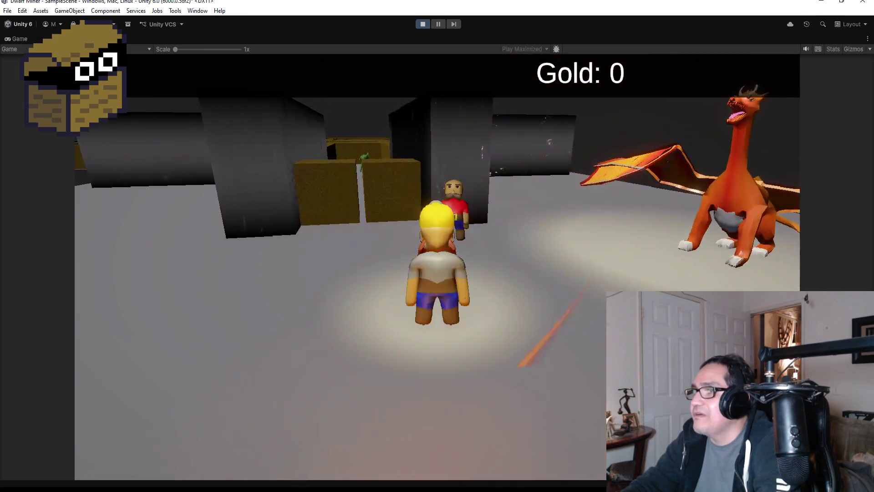
pyautogui.press('a')
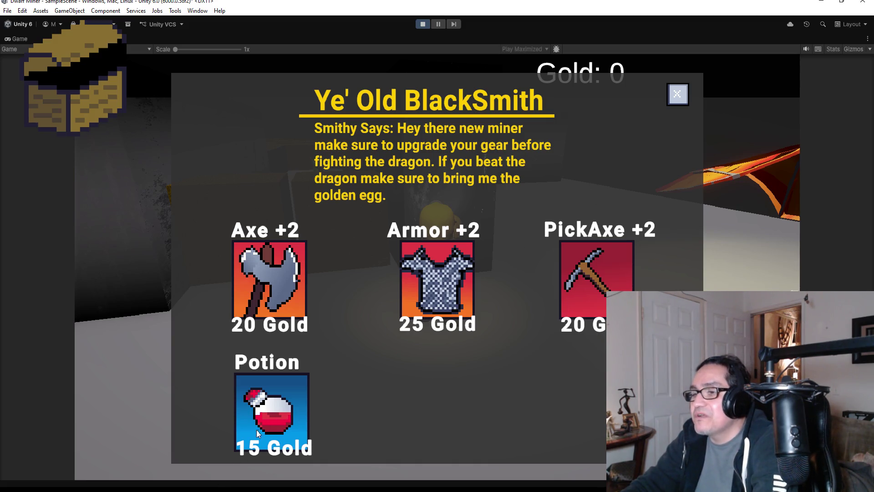
# Close the Ye' Old BlackSmith shop panel with its X button.
pyautogui.click(683, 93)
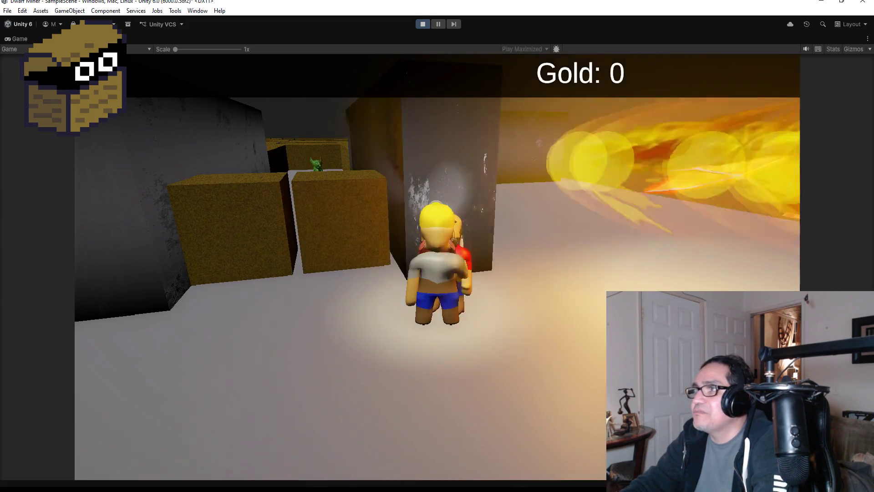
# Swing the pickaxe at the dragon and run around the room across its fireballs.
pyautogui.press('d')
pyautogui.press('space')
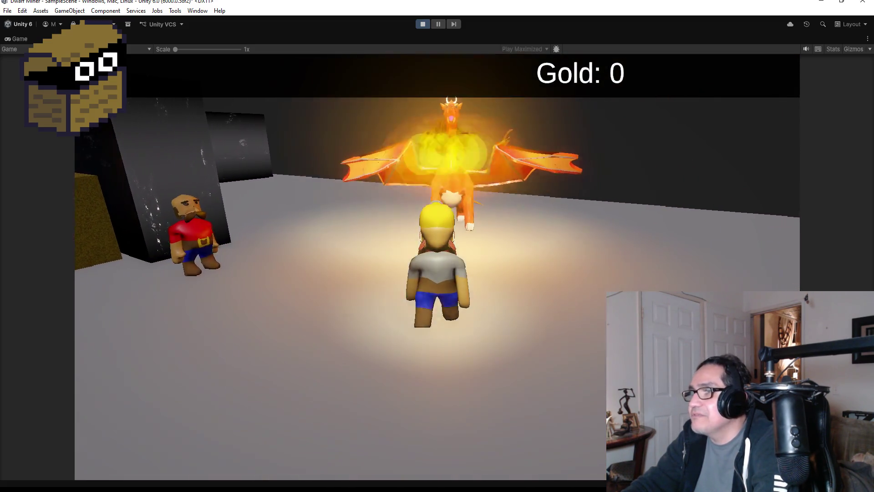
pyautogui.press('space')
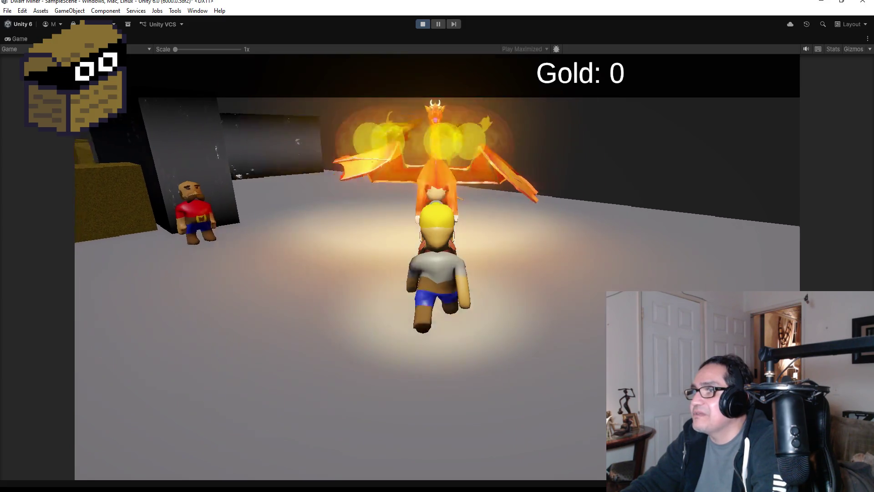
pyautogui.press('a')
pyautogui.press('space')
pyautogui.press('w')
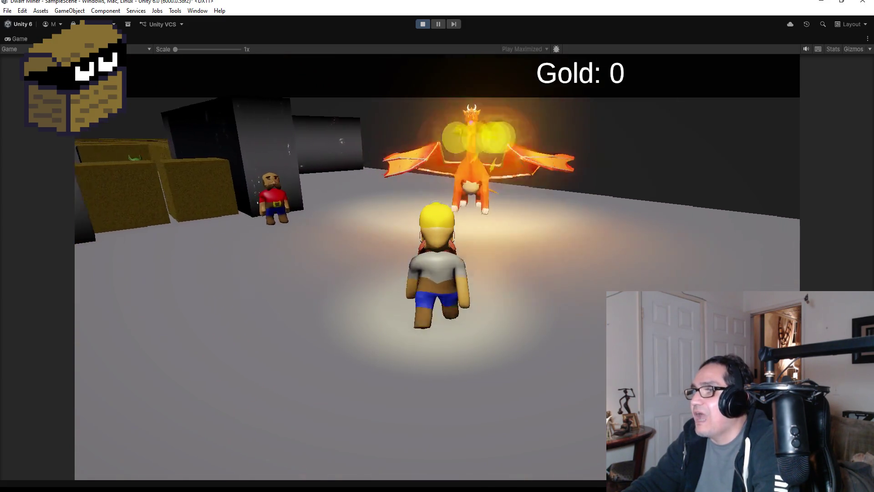
pyautogui.press('d')
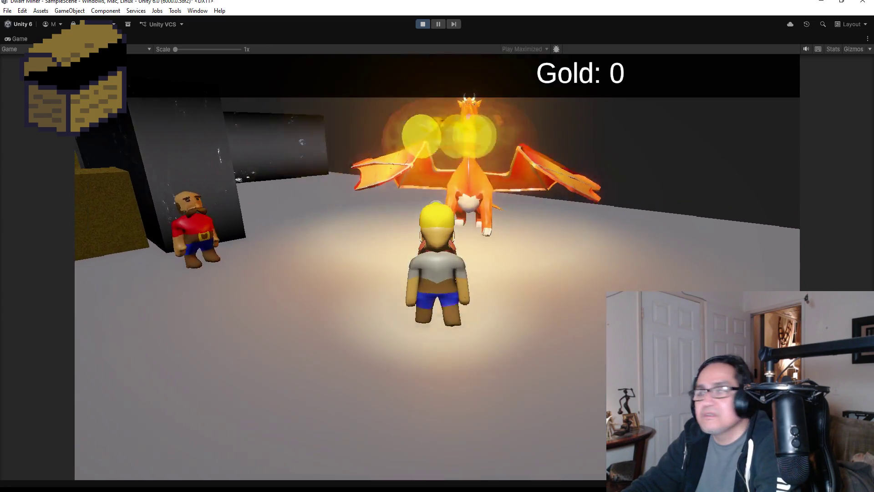
pyautogui.press('w')
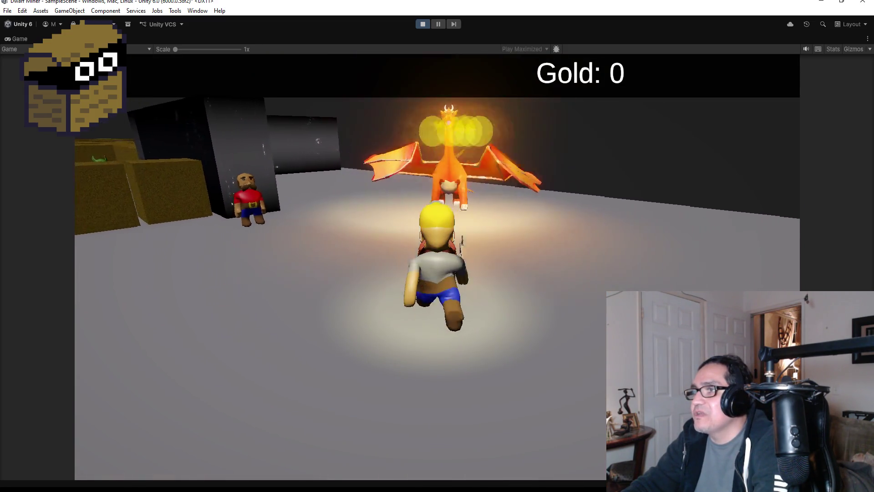
pyautogui.press('w')
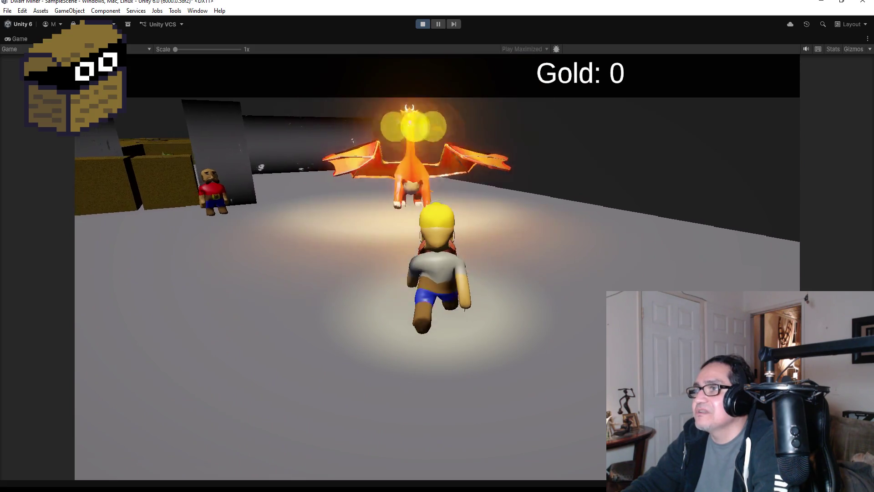
pyautogui.press('s')
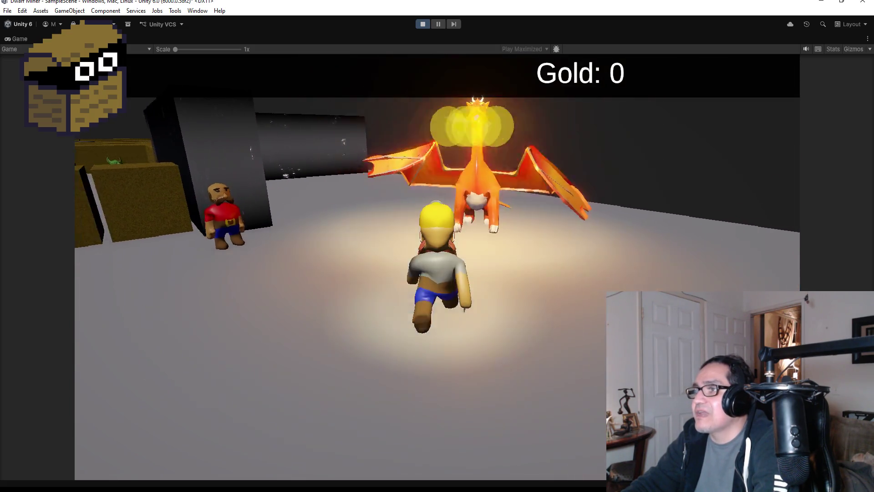
pyautogui.press('s')
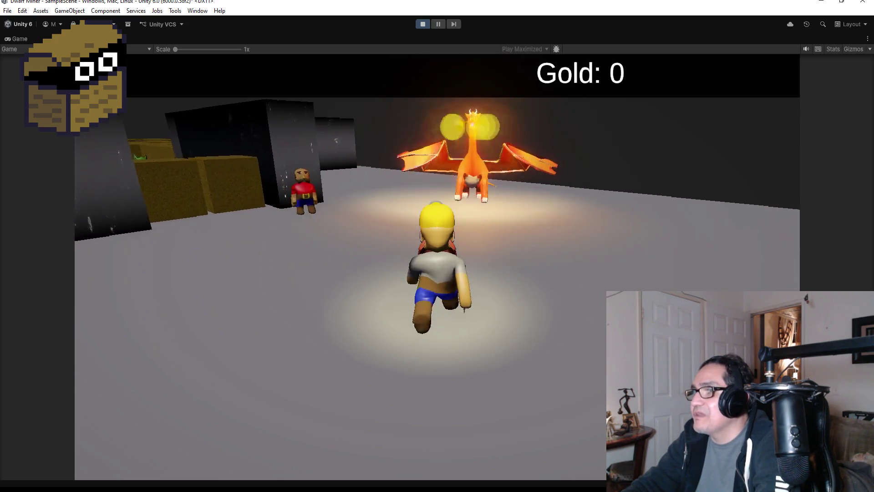
# Run the miner toward the dragon again, then stop Play mode.
pyautogui.press('w')
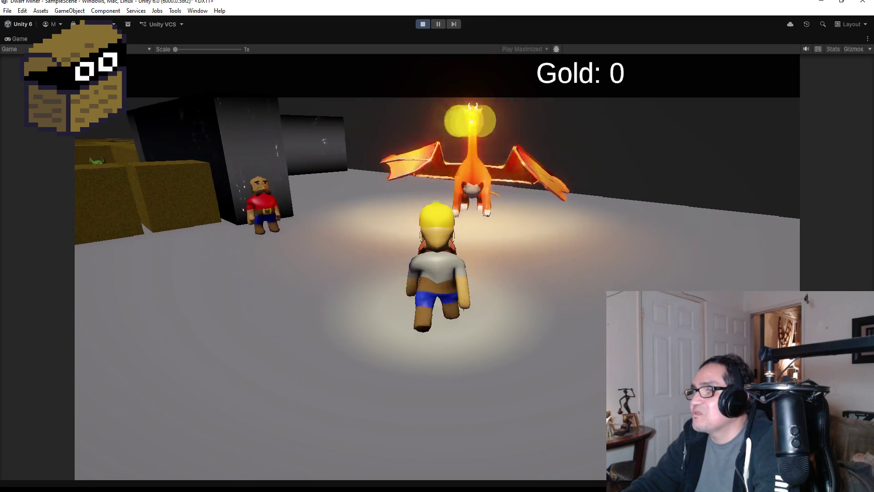
pyautogui.press('w')
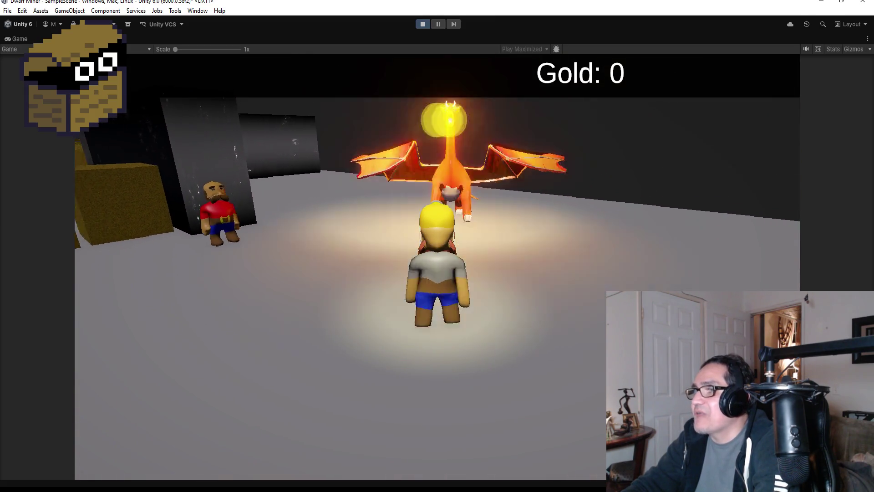
pyautogui.press('w')
pyautogui.press('s')
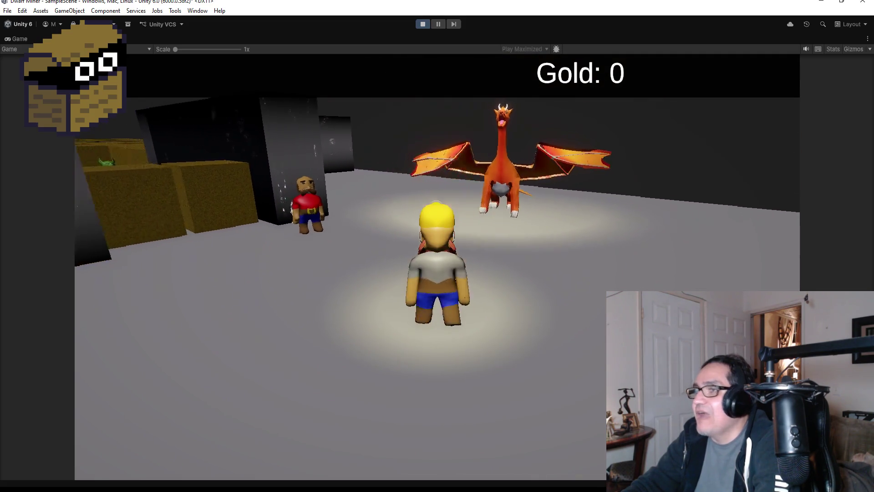
pyautogui.press('w')
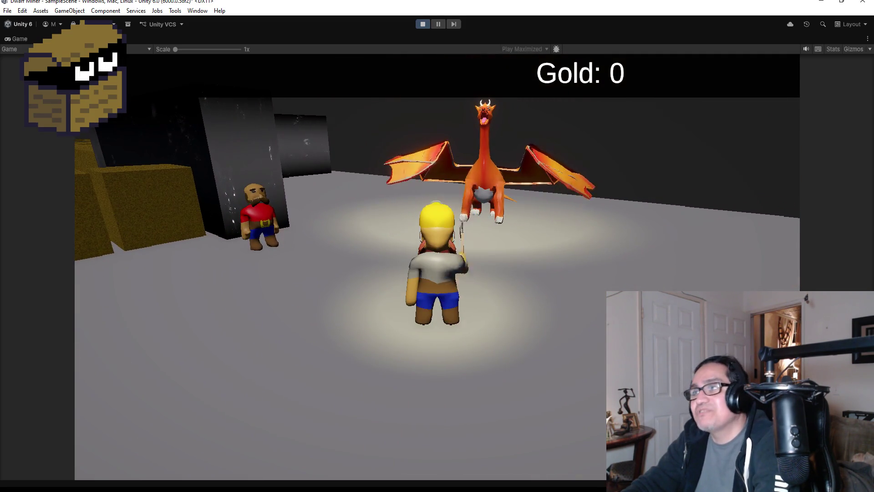
pyautogui.press('w')
pyautogui.press('w')
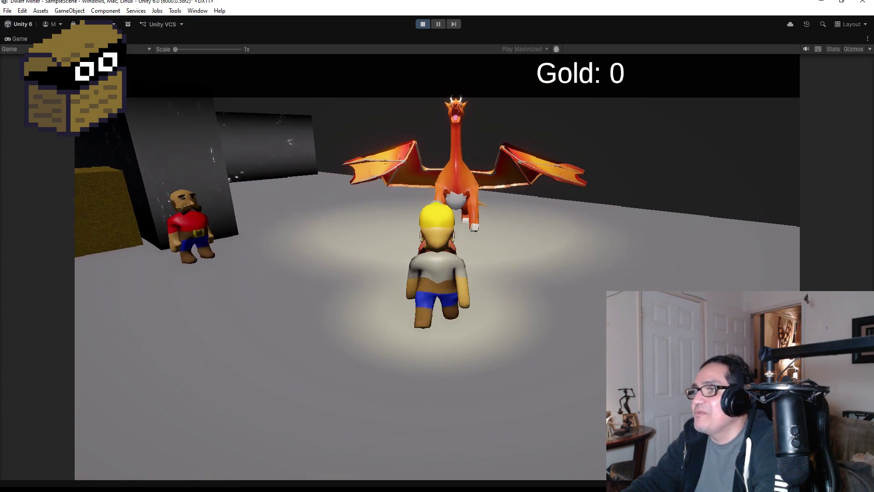
pyautogui.press('w')
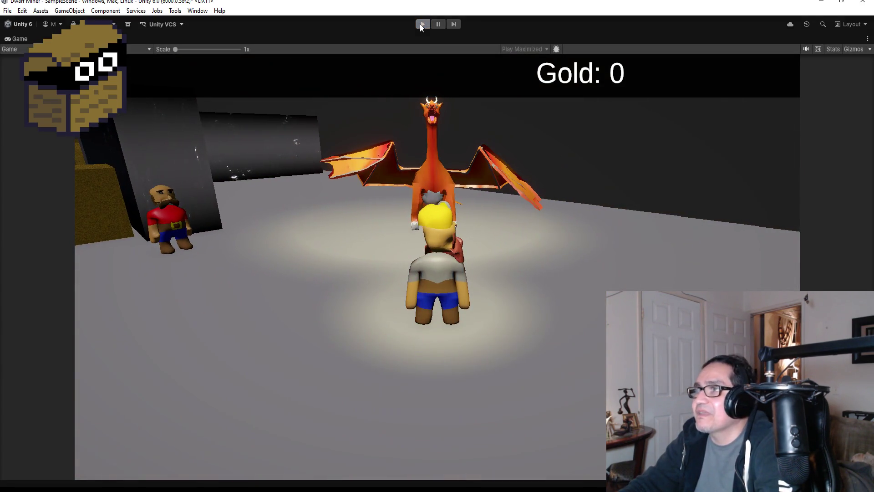
pyautogui.click(423, 23)
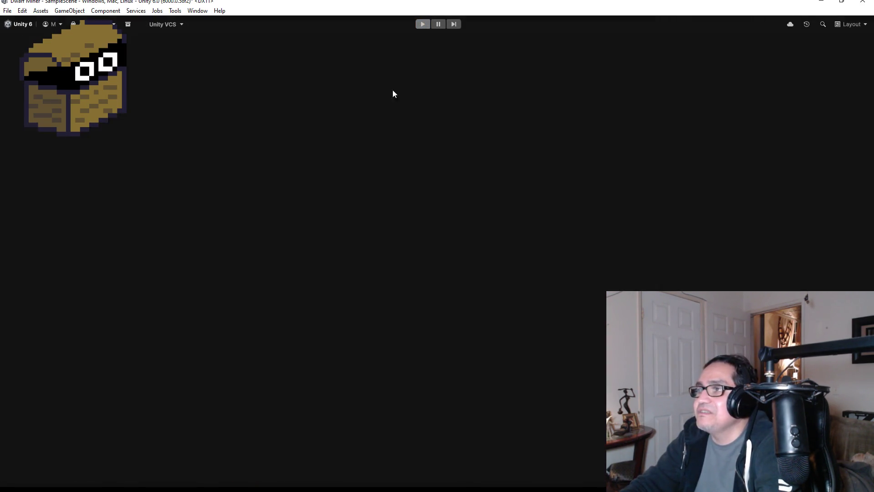
# Save the dungeon scene and collapse the Dragon's bone tree in the Hierarchy.
pyautogui.click(7, 11)
pyautogui.click(20, 56)
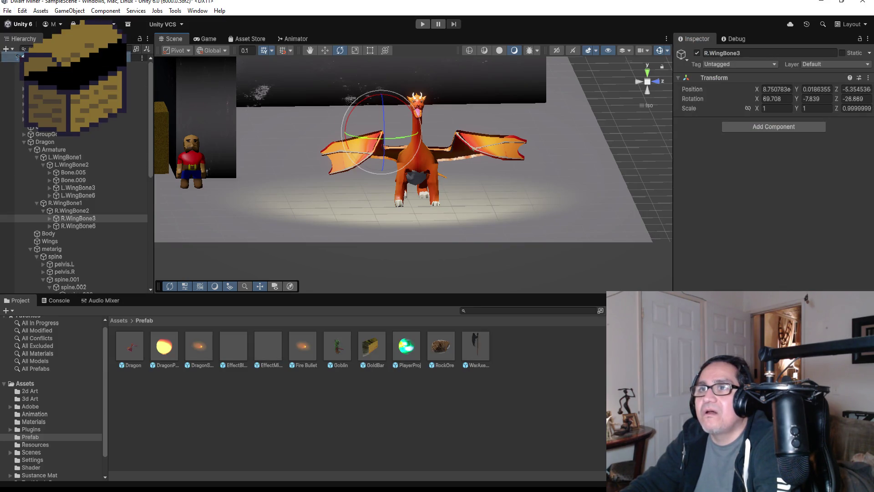
pyautogui.click(24, 142)
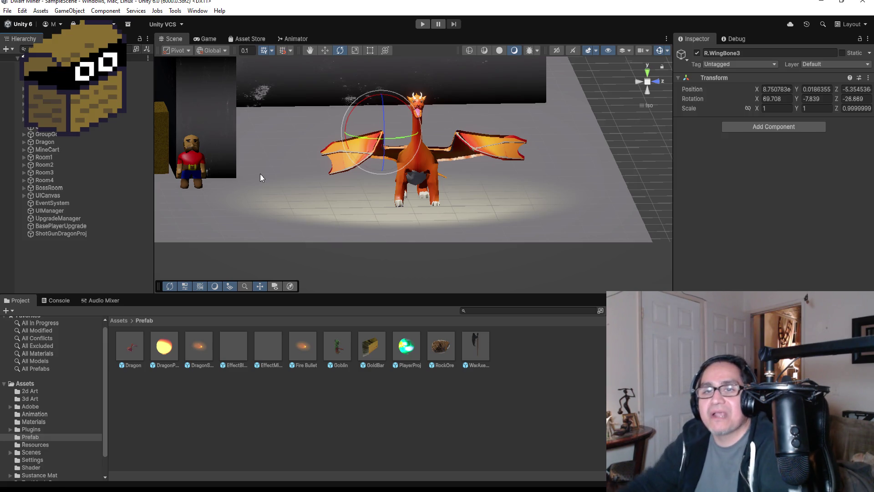
pyautogui.scroll(-10, 279, 186)
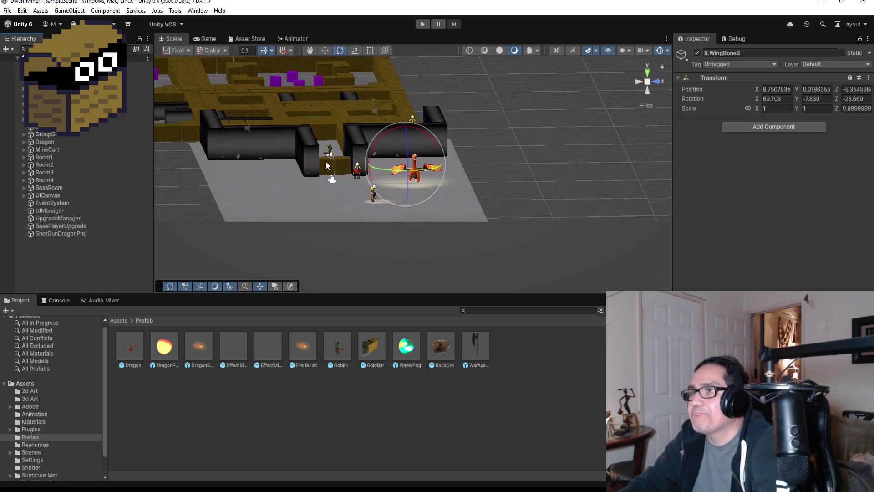
pyautogui.scroll(-5, 337, 159)
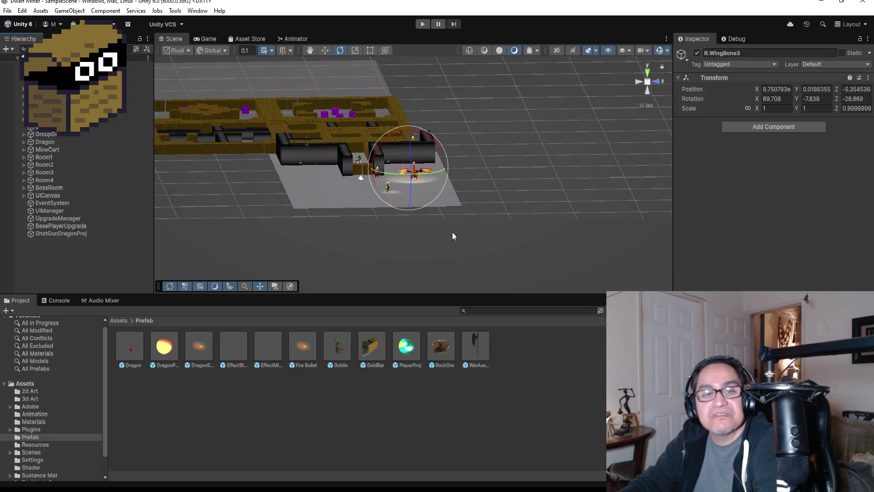
pyautogui.click(8, 11)
pyautogui.click(21, 56)
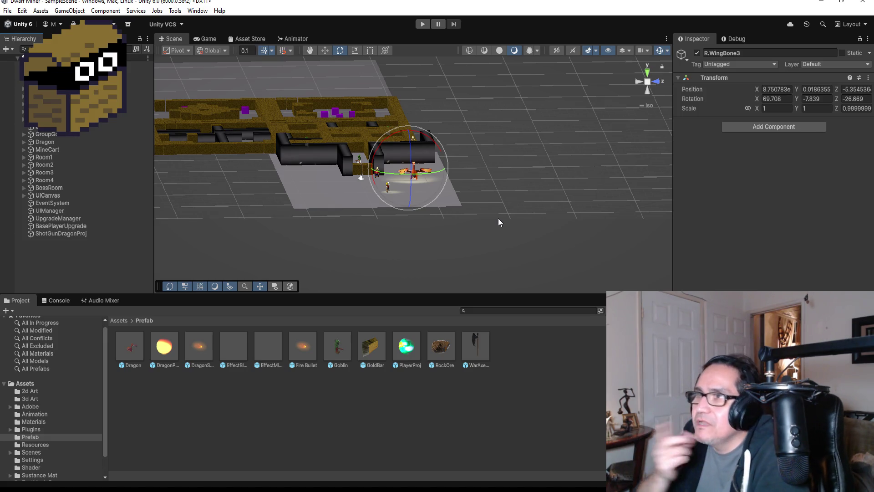
# Switch the Scene view to a zoomed-out Top view of the dungeon and save again.
pyautogui.moveTo(498, 218); pyautogui.dragTo(518, 150)
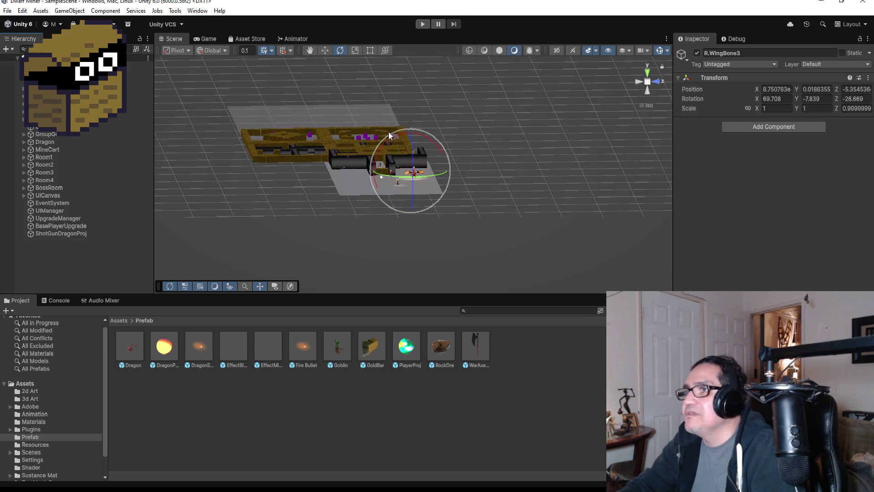
pyautogui.click(648, 71)
pyautogui.scroll(-2, 348, 177)
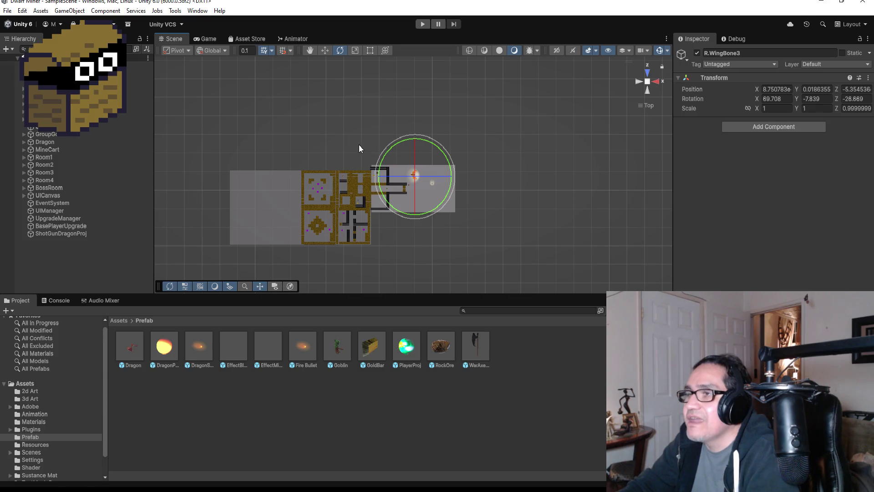
pyautogui.scroll(-2, 201, 198)
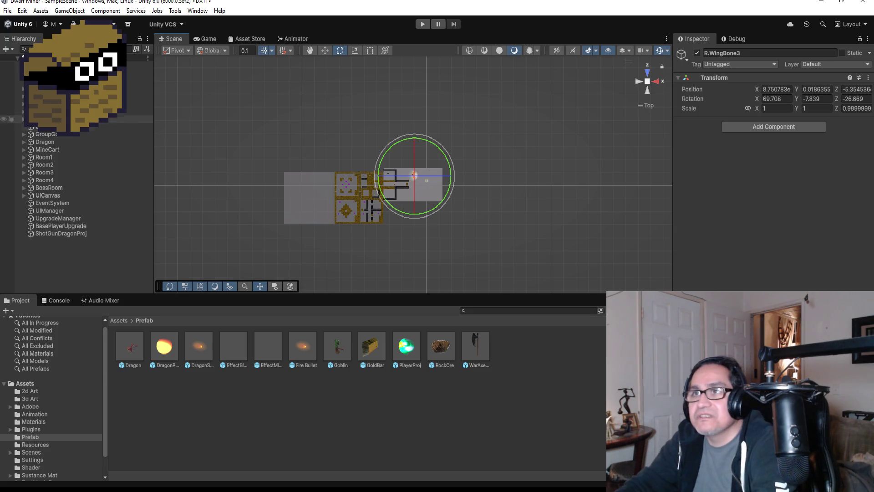
pyautogui.click(7, 11)
pyautogui.click(69, 56)
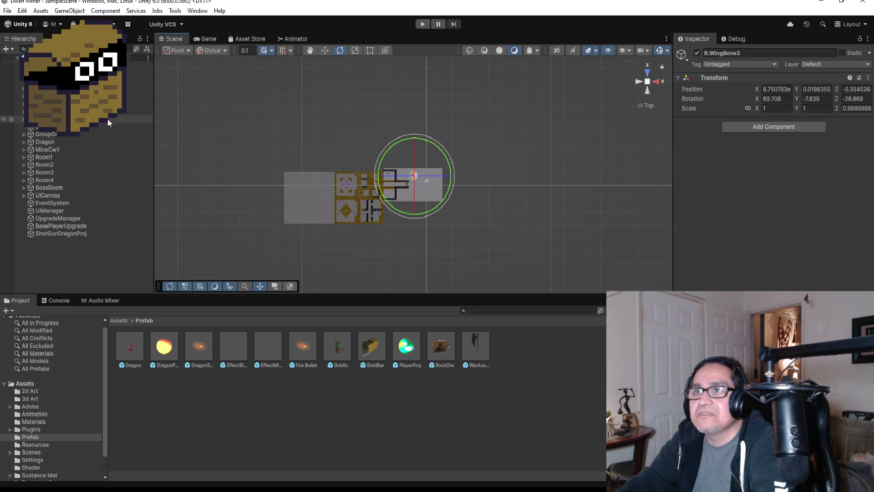